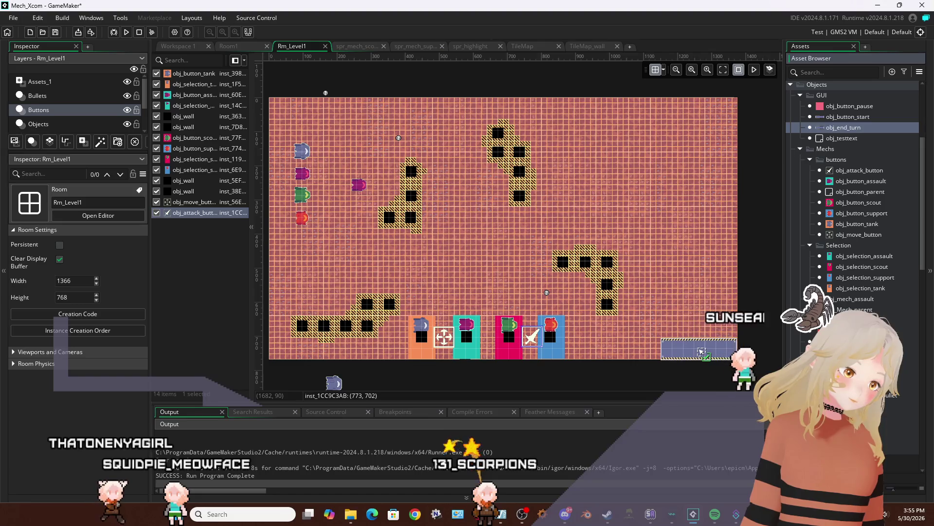
# Place an obj_end_turn instance in Rm_Level1 and launch a test run of the game
pyautogui.moveTo(703, 350); pyautogui.dragTo(703, 351)
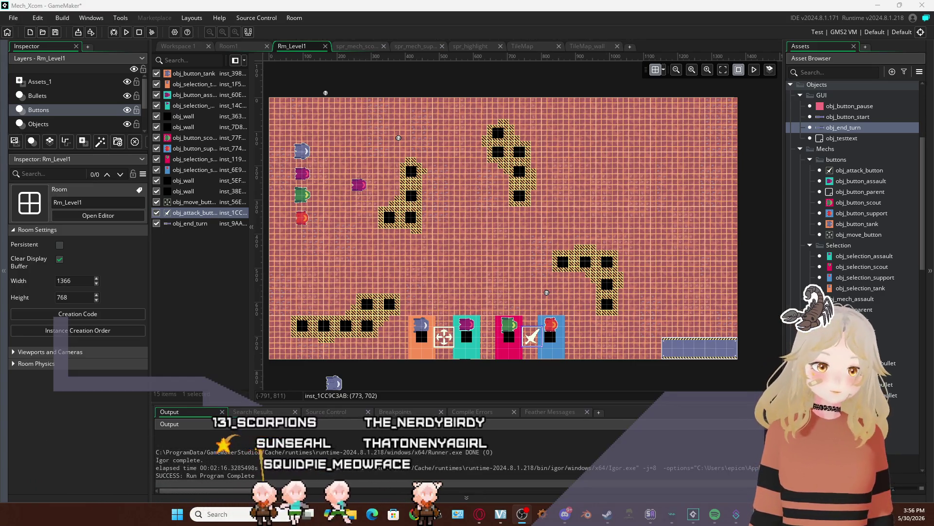
pyautogui.click(173, 49)
pyautogui.click(127, 32)
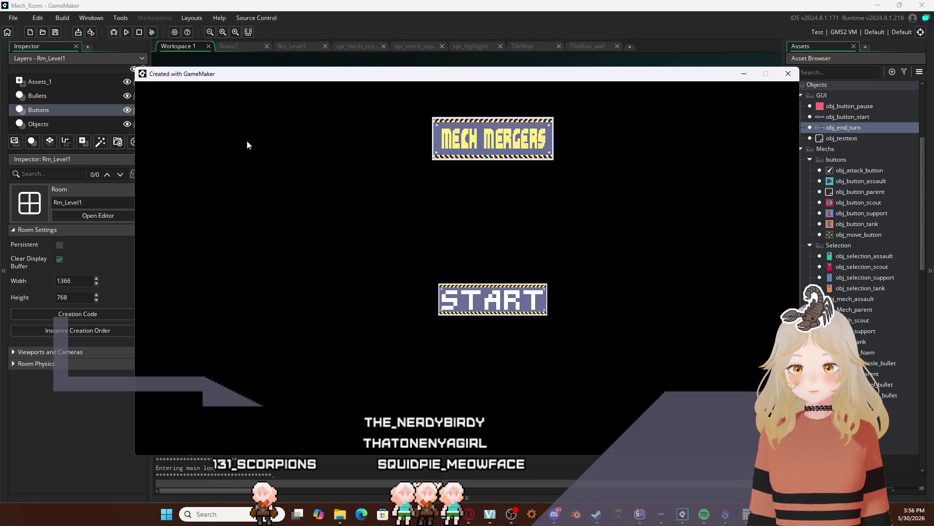
# Press START on the MECH MERGERS title screen, view the level map, then close the game
pyautogui.click(487, 293)
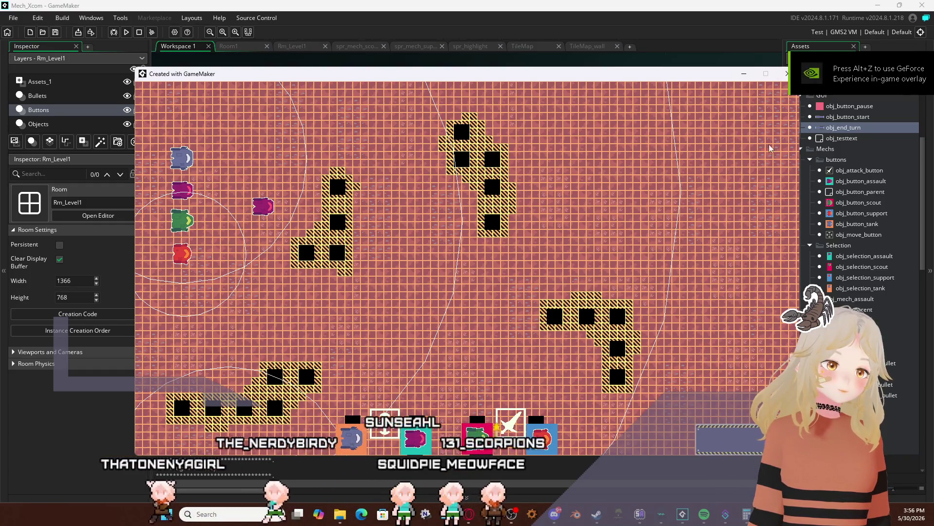
pyautogui.click(787, 73)
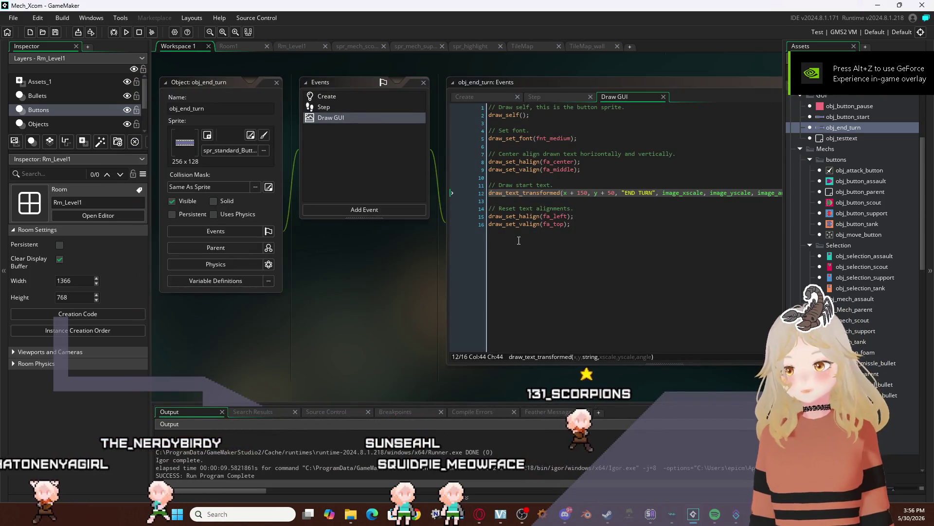
# Nudge the end-turn button instance in Rm_Level1 to about X 1249, Y 719
pyautogui.click(293, 48)
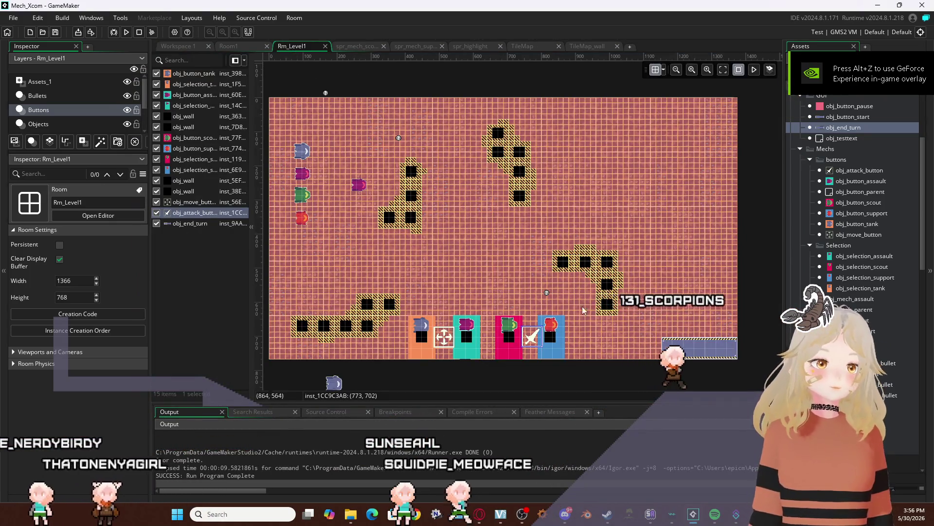
pyautogui.click(693, 349)
pyautogui.moveTo(693, 349); pyautogui.dragTo(689, 345)
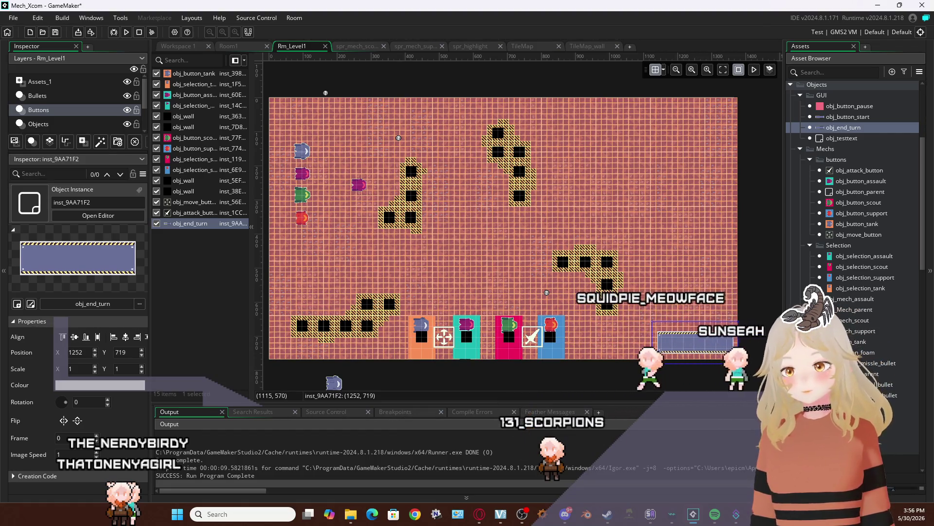
pyautogui.click(707, 293)
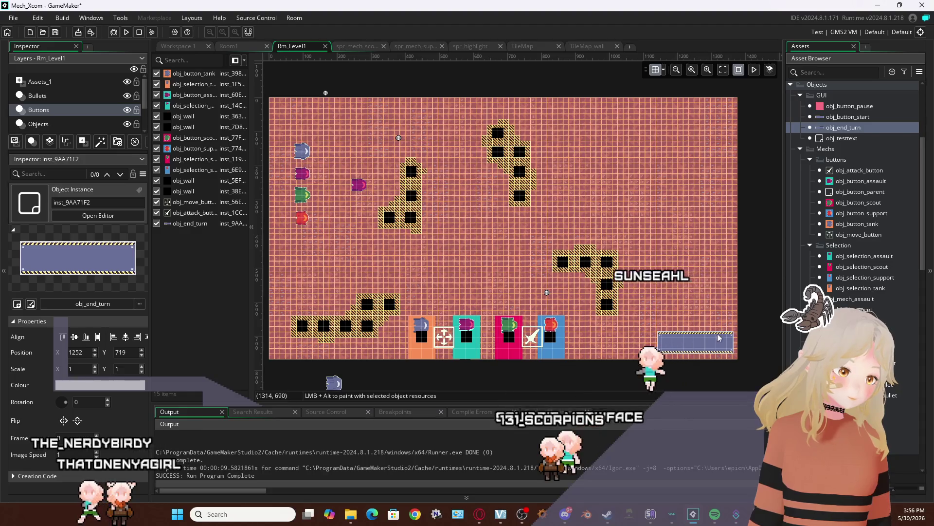
pyautogui.moveTo(719, 337); pyautogui.dragTo(718, 338)
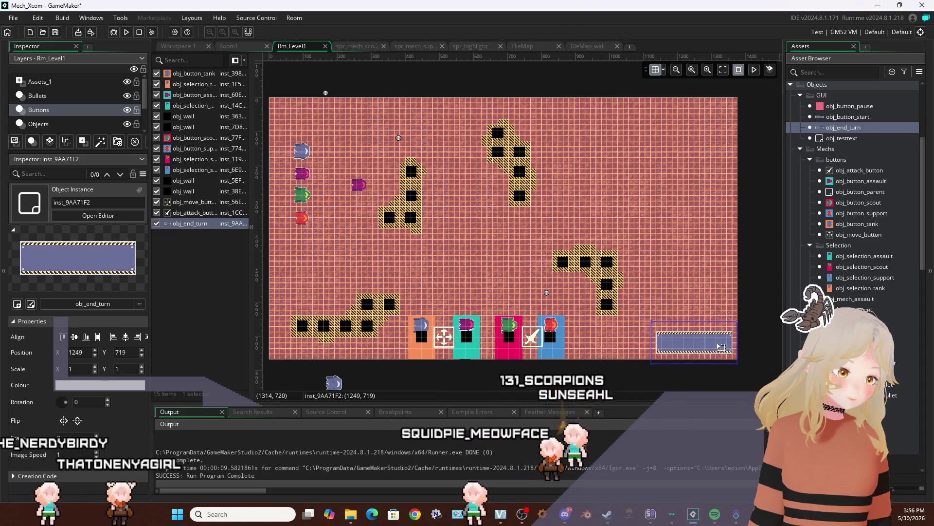
pyautogui.click(753, 299)
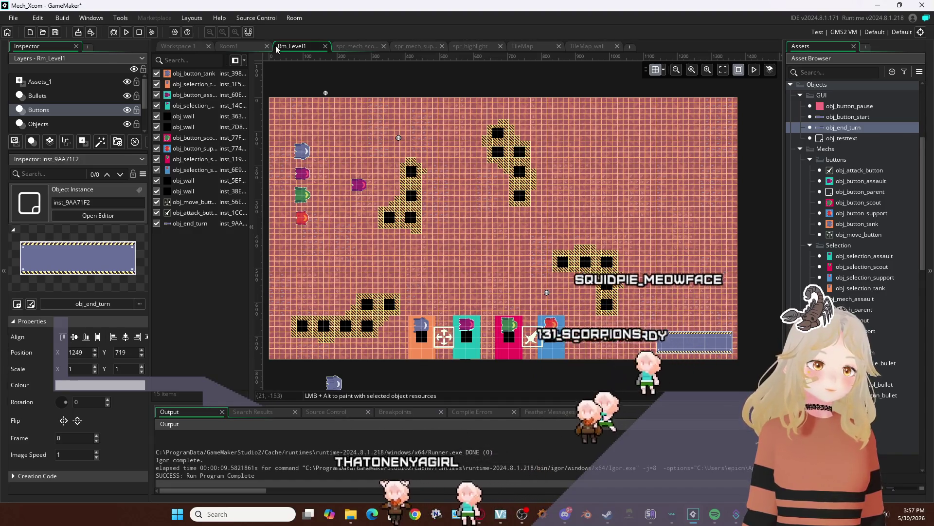
pyautogui.click(187, 48)
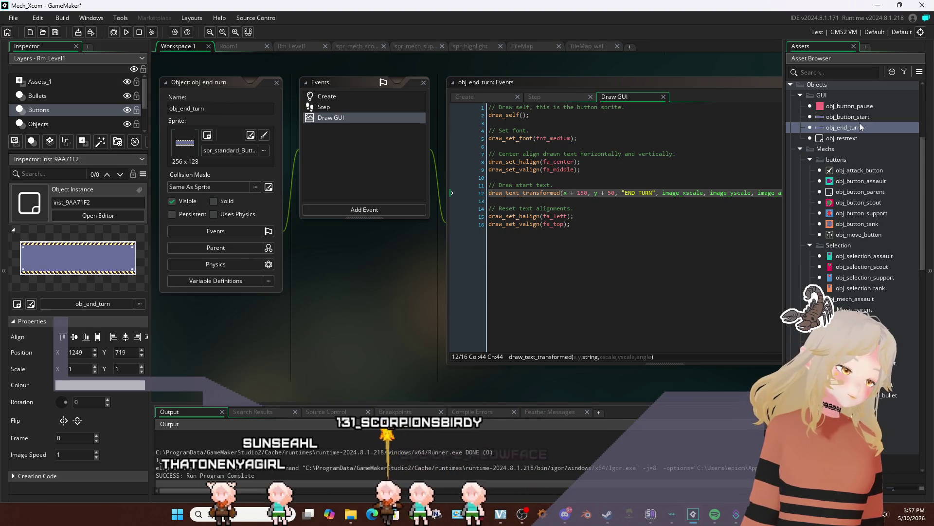
# In obj_end_turn's Step event, add blank lines after the commented click-sound call on line 30
pyautogui.click(562, 96)
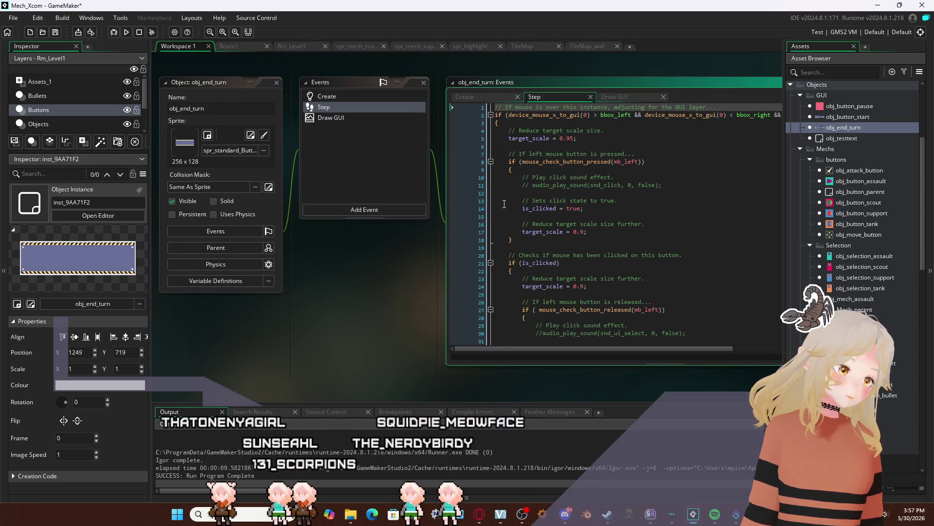
pyautogui.scroll(-8, 517, 266)
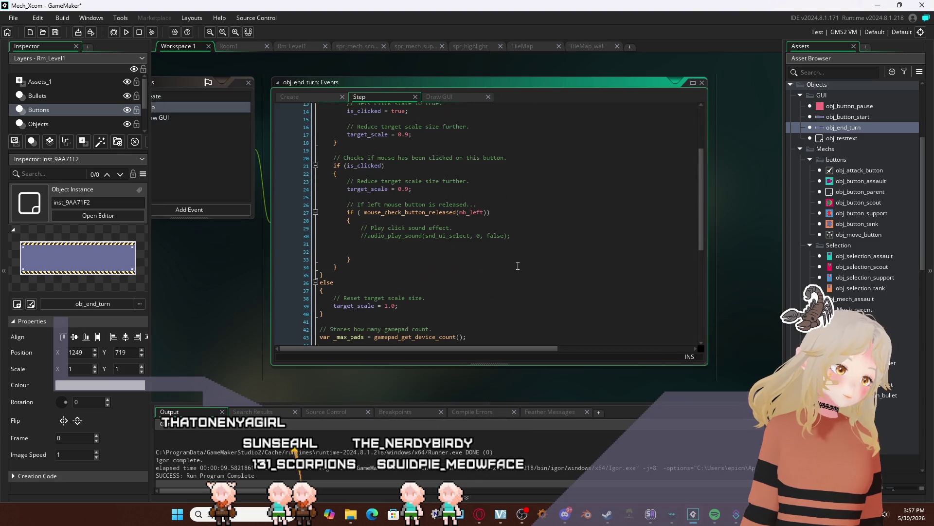
pyautogui.scroll(-5, 516, 265)
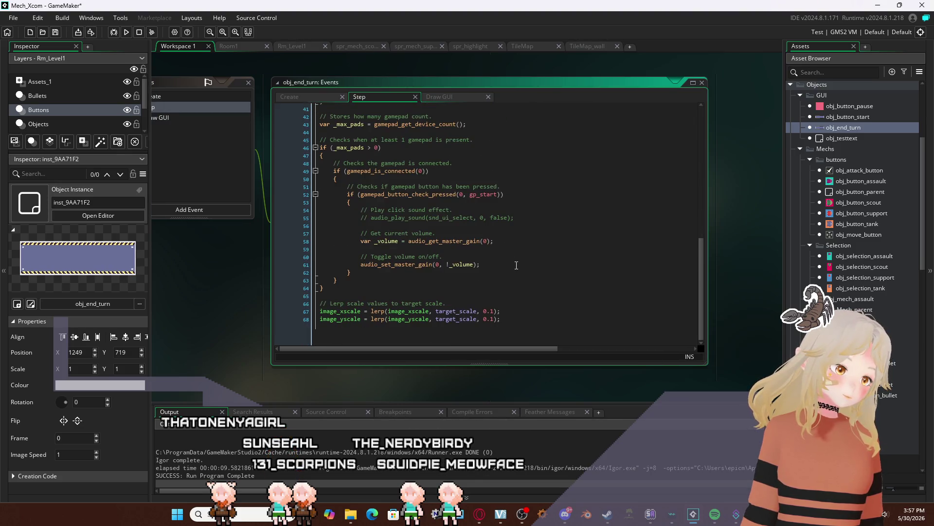
pyautogui.scroll(12, 516, 264)
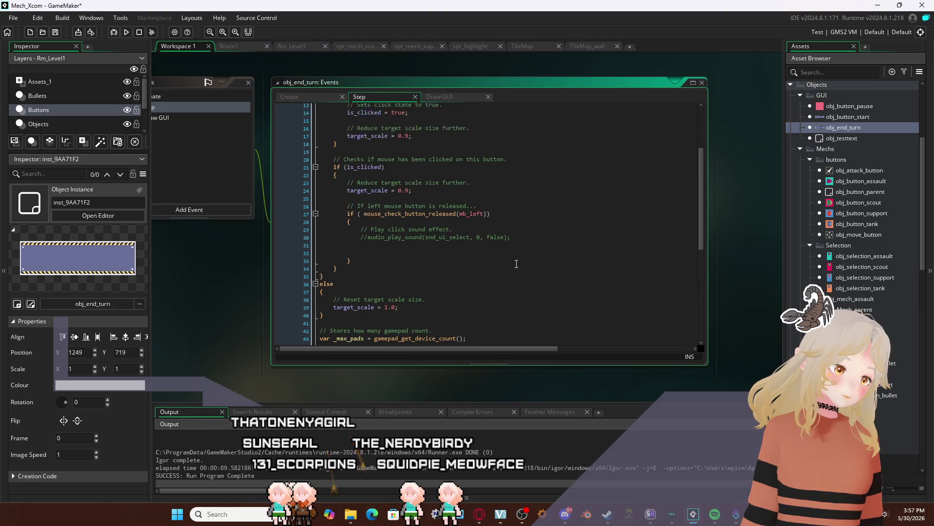
pyautogui.scroll(-3, 519, 277)
pyautogui.scroll(3, 520, 287)
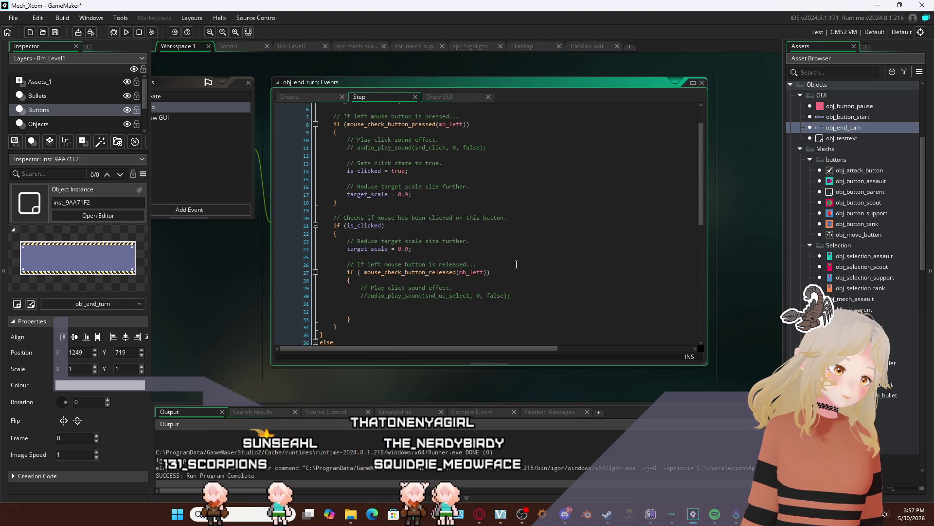
pyautogui.click(521, 293)
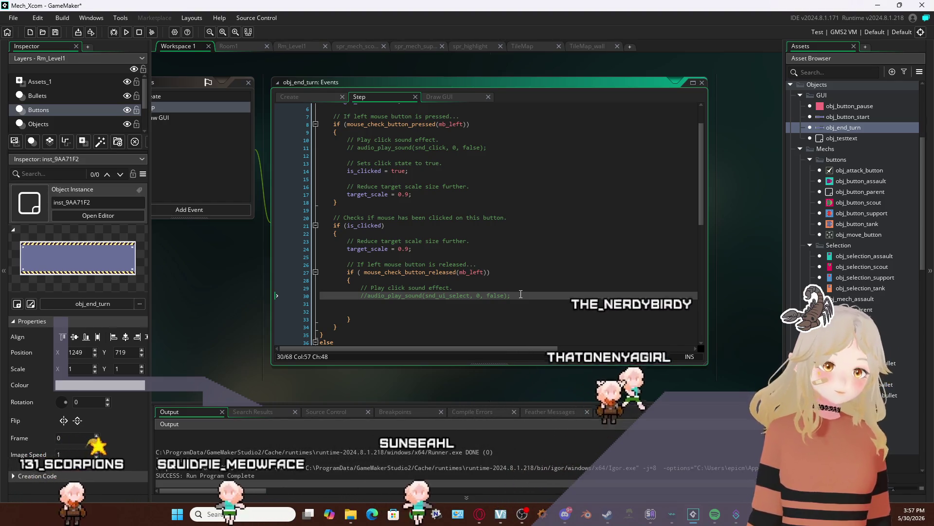
pyautogui.press('Return')
pyautogui.press('Return')
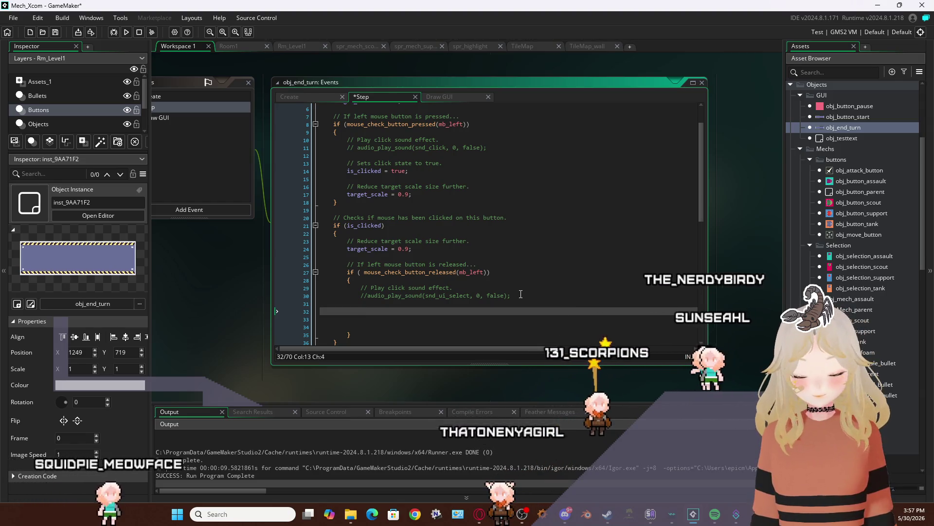
# Add a with (obj_Mech_parent) statement to the release block, followed by two new lines
pyautogui.write('with')
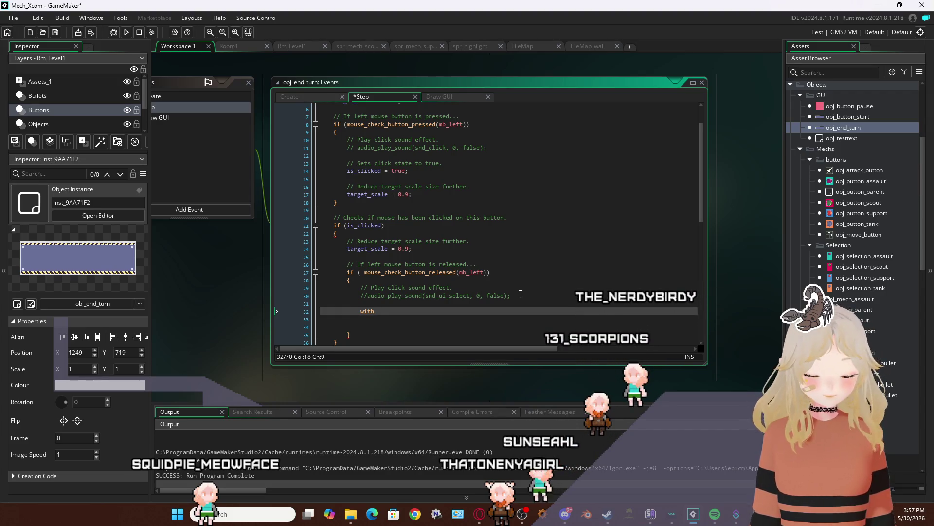
pyautogui.write(' ob')
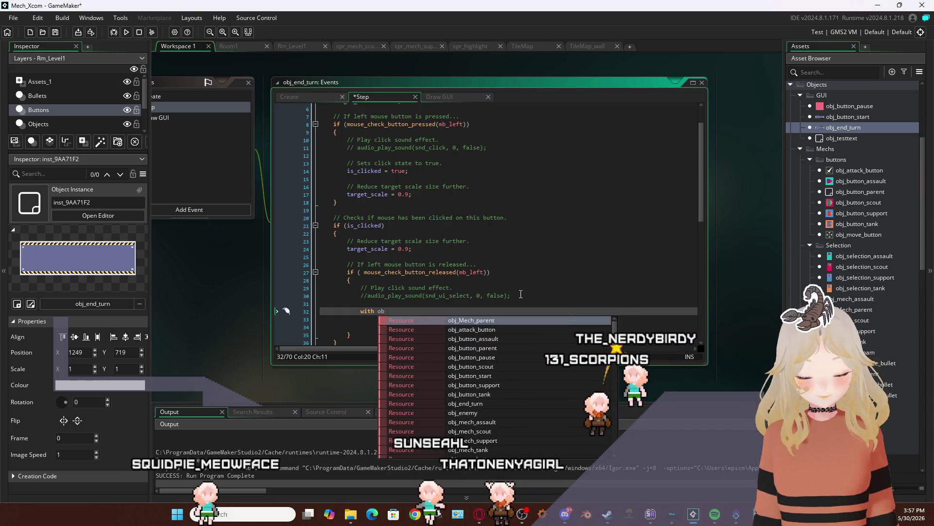
pyautogui.press('Return')
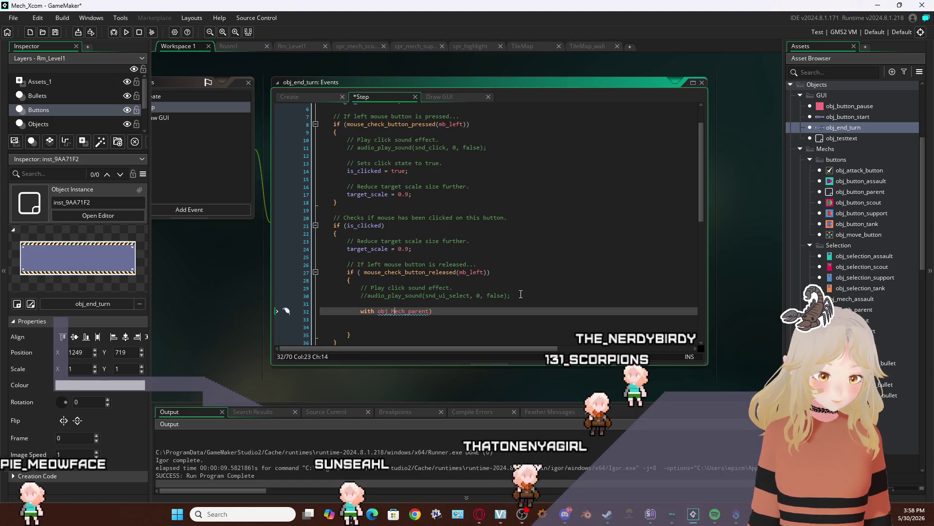
pyautogui.press('Left')
pyautogui.press('Left')
pyautogui.press('Left')
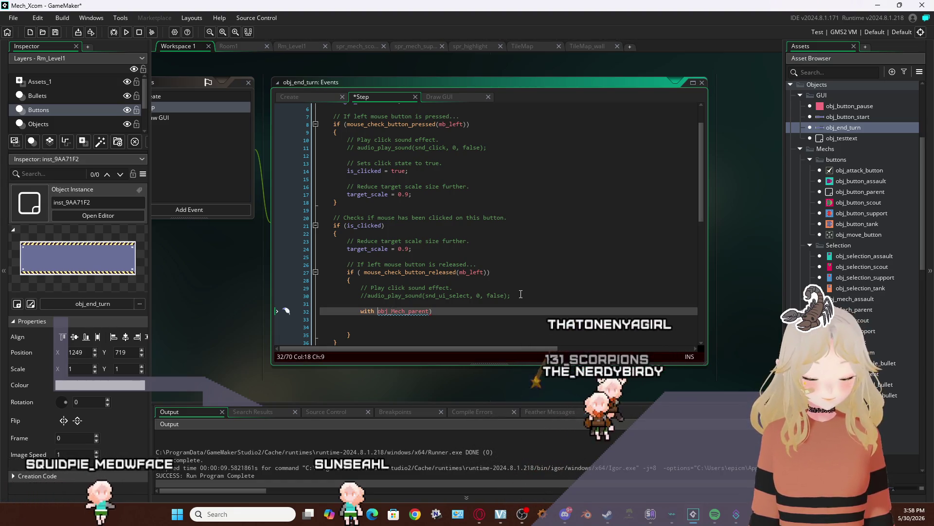
pyautogui.write('(')
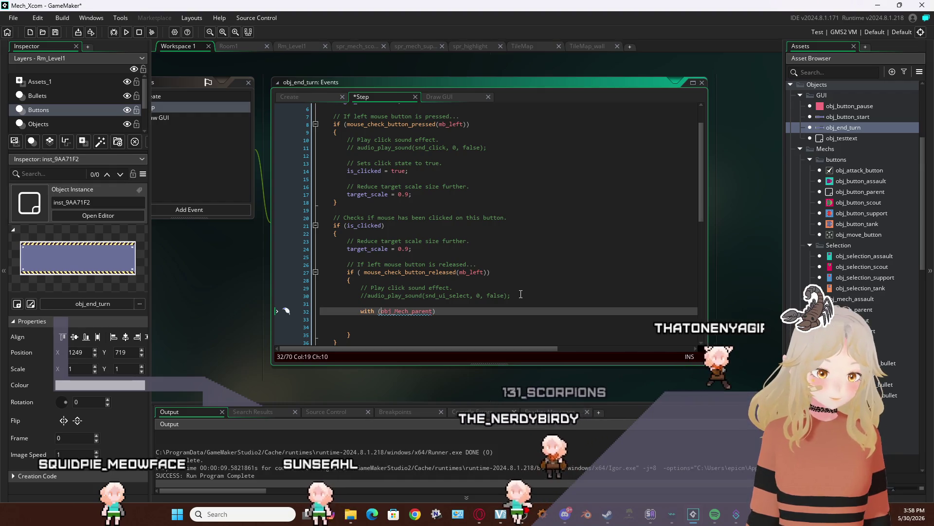
pyautogui.press('End')
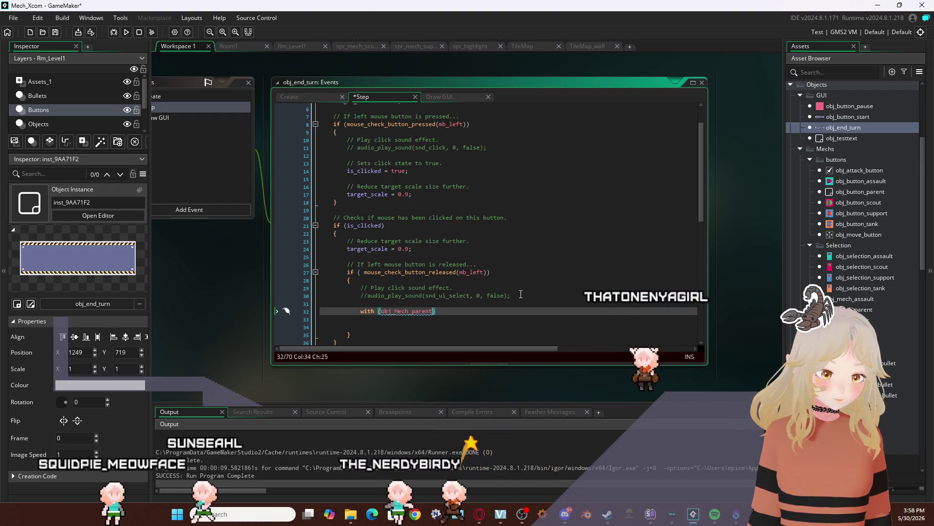
pyautogui.press('Return')
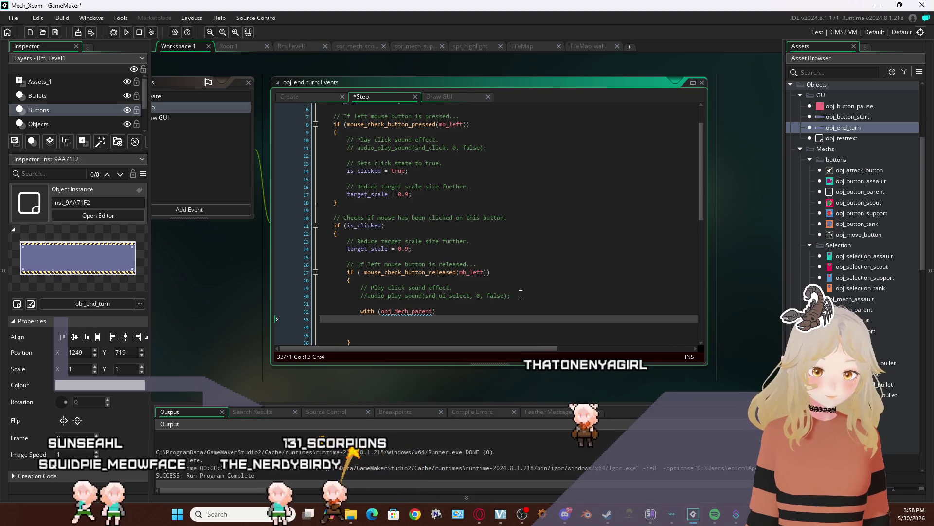
pyautogui.press('Return')
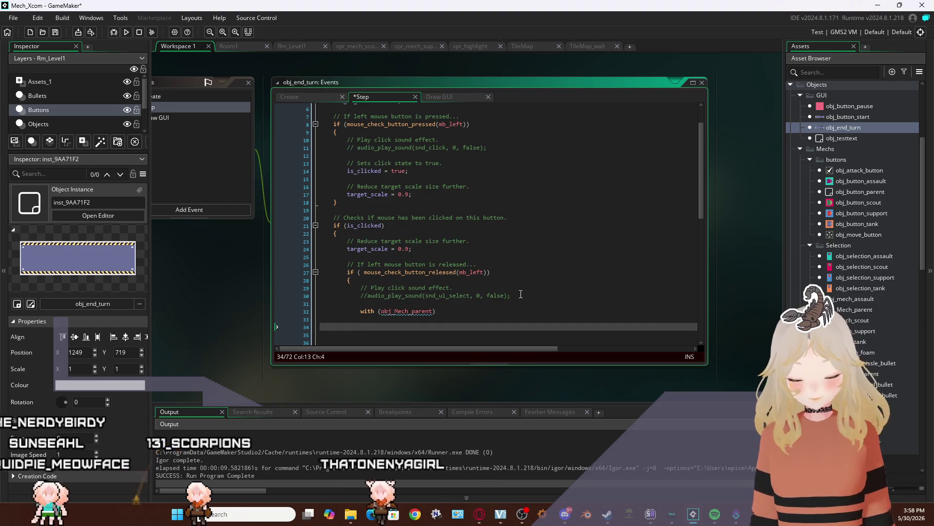
# Type the partial reference other.a inside the block, then open obj_Mech_parent to check its variables
pyautogui.write('other')
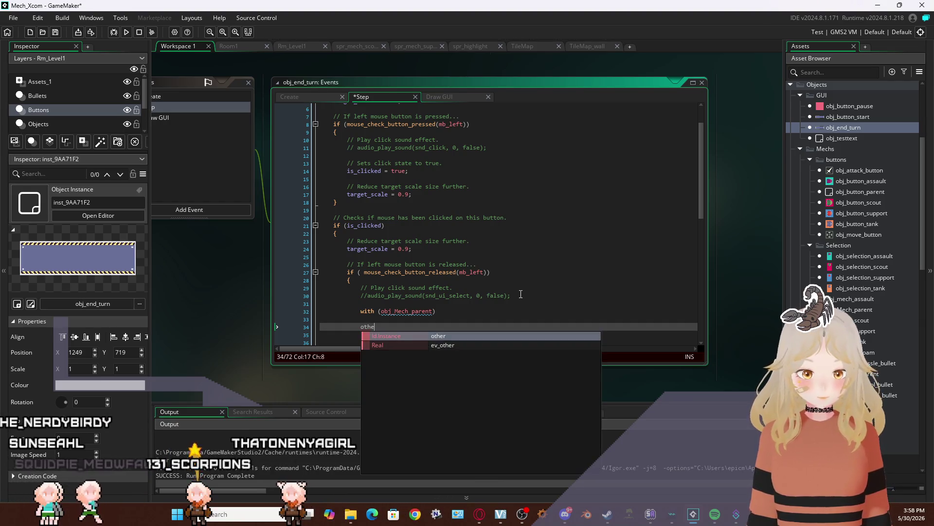
pyautogui.write('.')
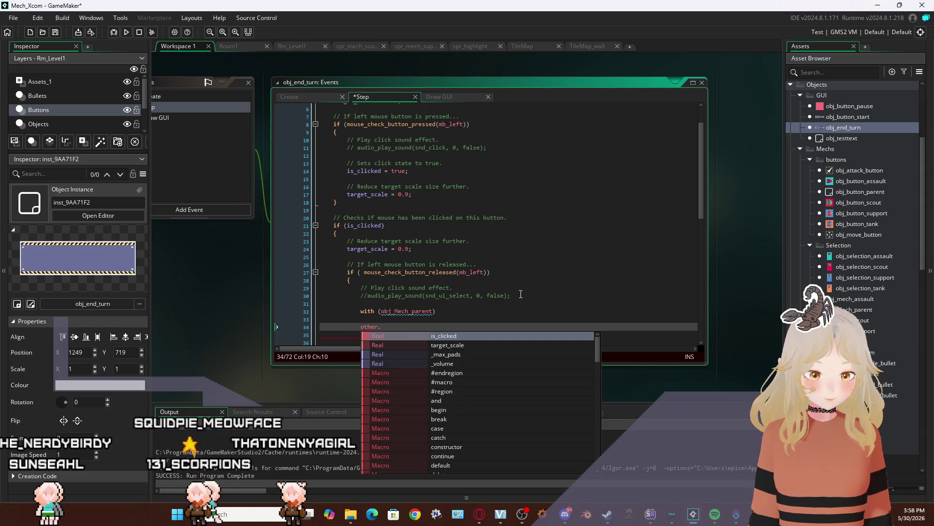
pyautogui.write('act')
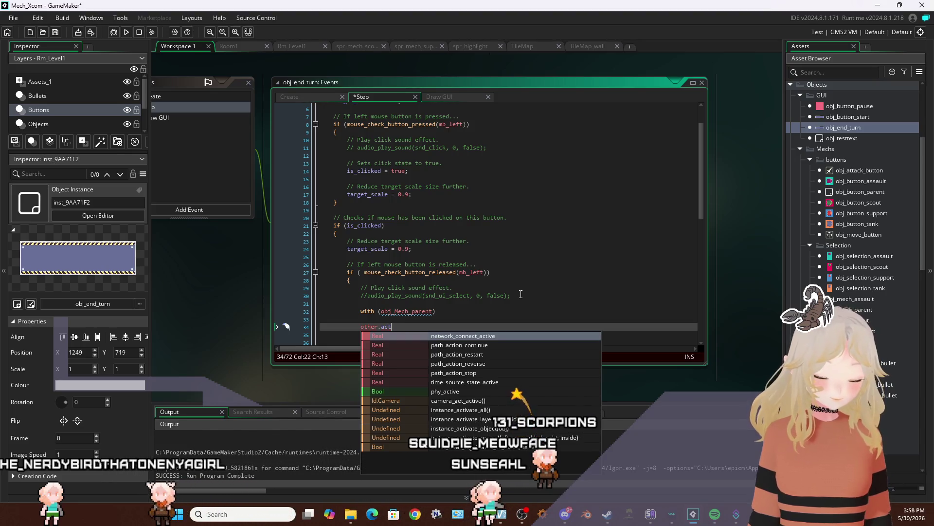
pyautogui.press('BackSpace')
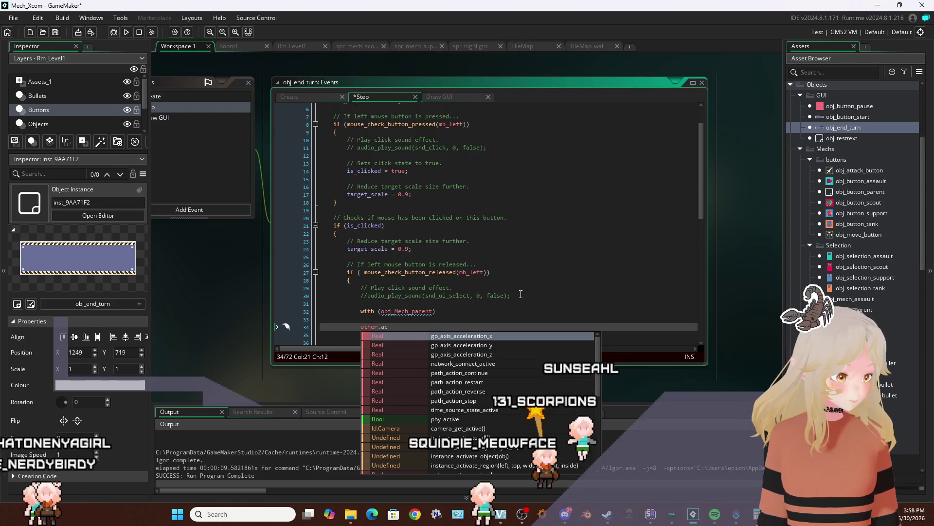
pyautogui.press('BackSpace')
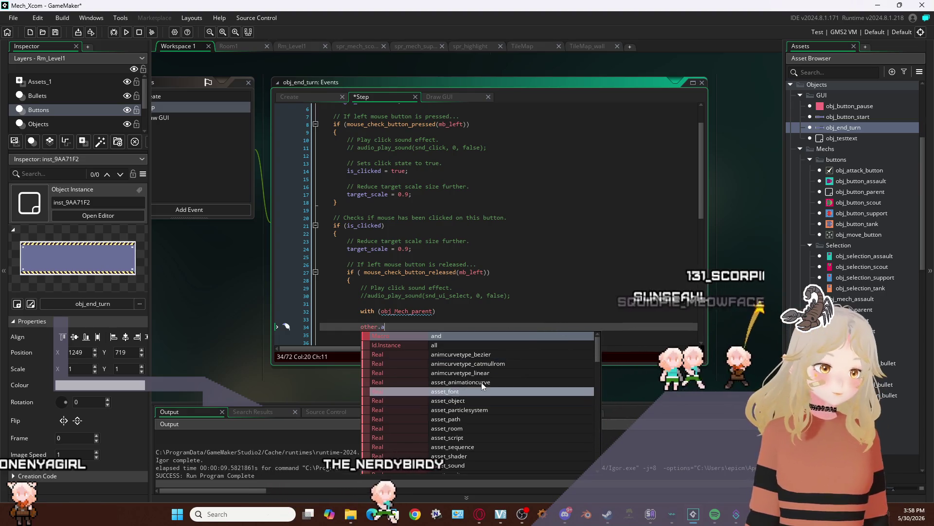
pyautogui.scroll(-5, 483, 370)
pyautogui.scroll(-3, 481, 369)
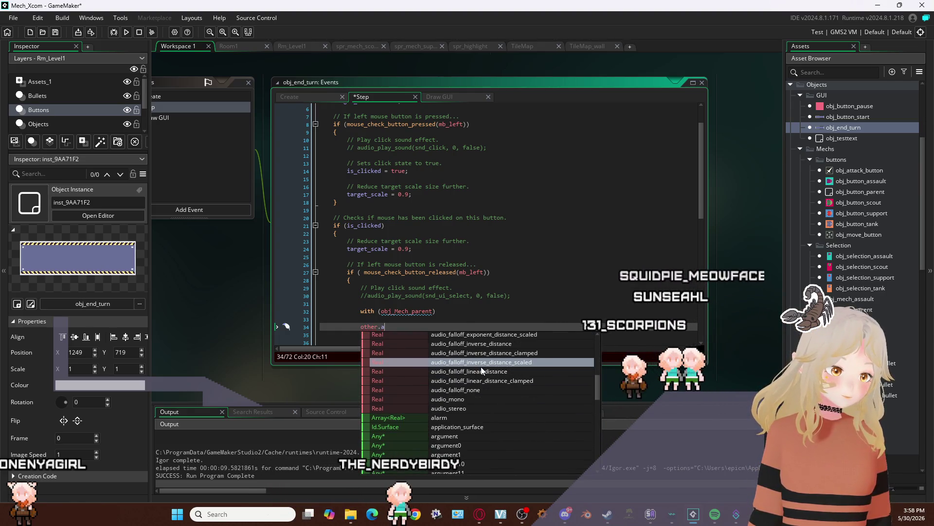
pyautogui.scroll(-10, 481, 370)
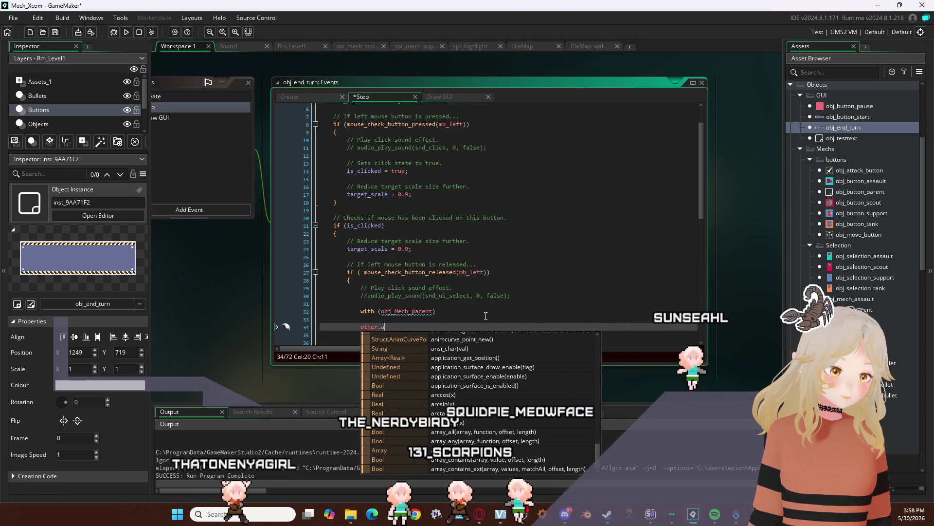
pyautogui.click(489, 326)
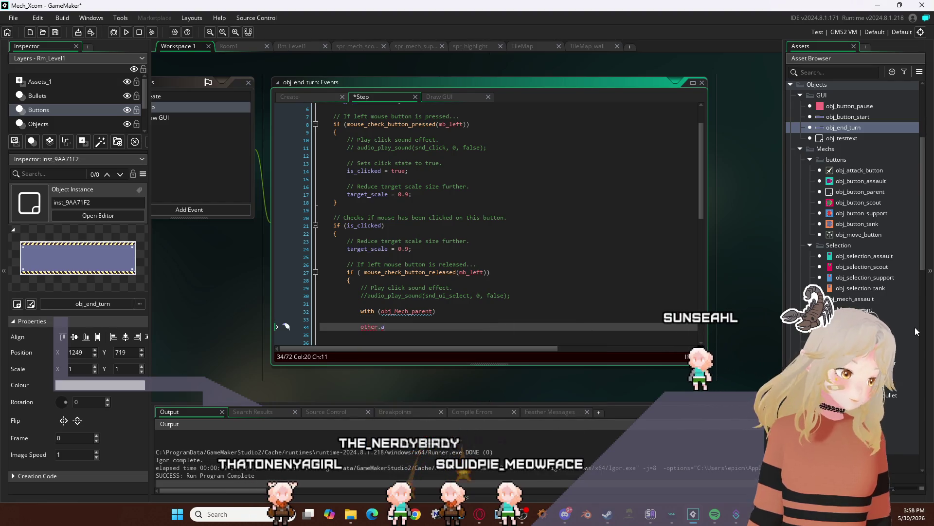
pyautogui.doubleClick(848, 192)
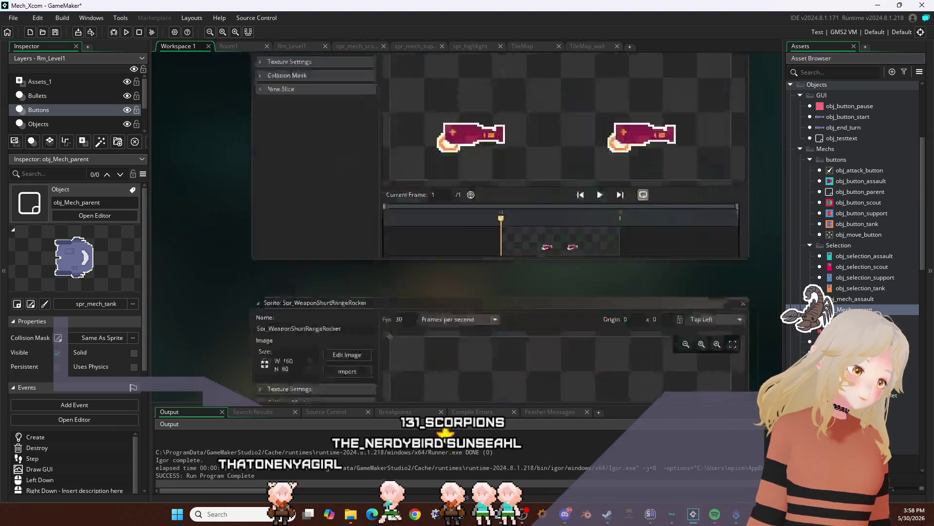
# Find action_count = 0 on line 20 of obj_Mech_parent's Create code, then reopen obj_end_turn's Step code
pyautogui.click(463, 97)
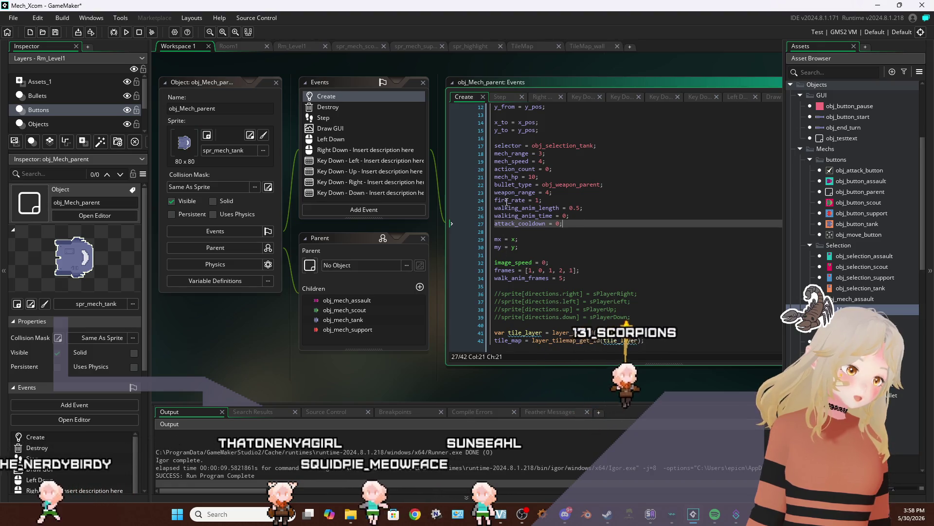
pyautogui.click(557, 170)
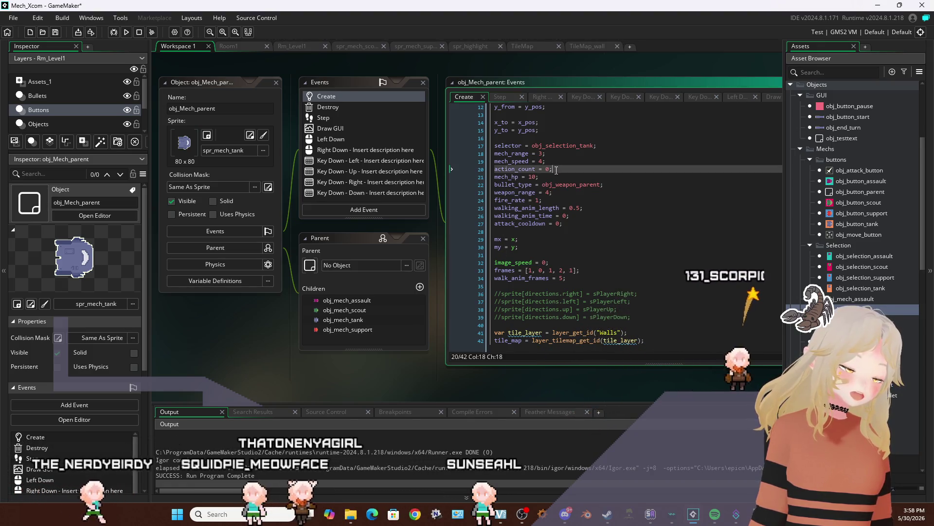
pyautogui.press('Return')
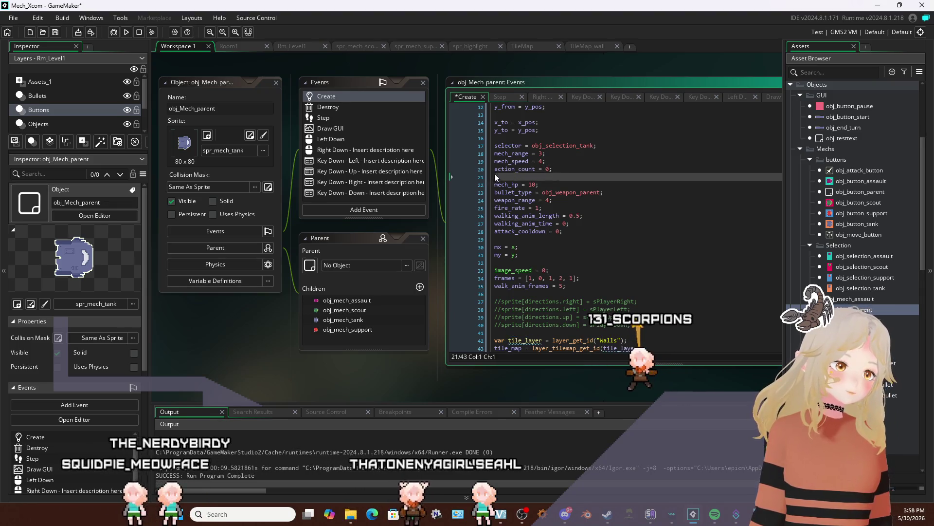
pyautogui.doubleClick(533, 169)
pyautogui.moveTo(534, 168); pyautogui.dragTo(536, 169)
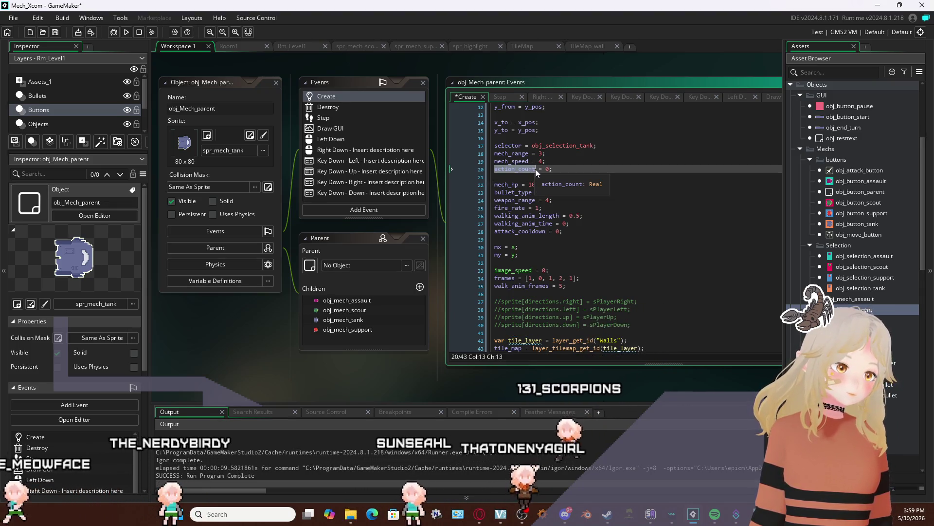
pyautogui.press('End')
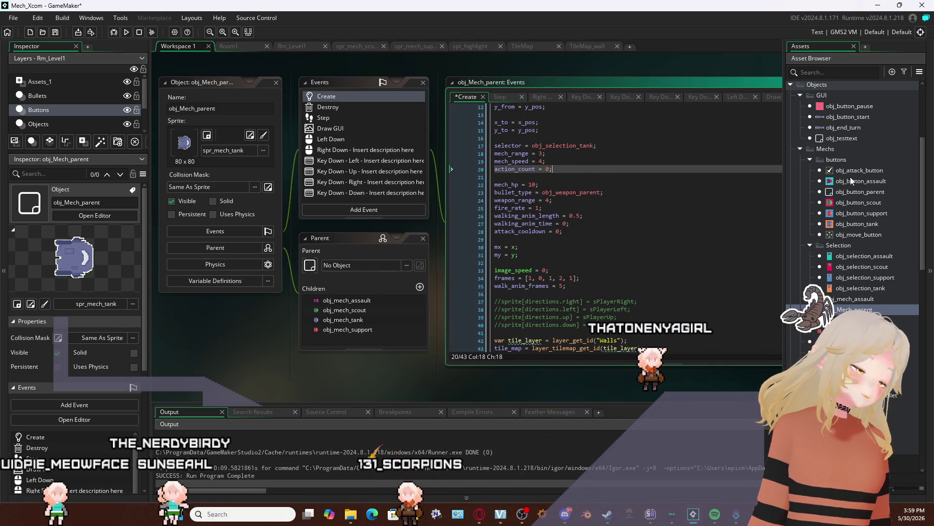
pyautogui.doubleClick(846, 128)
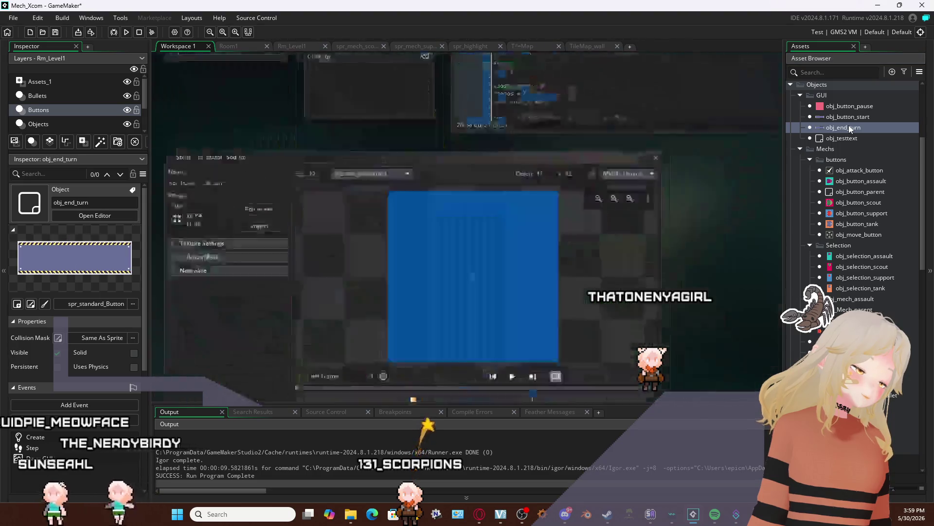
pyautogui.click(566, 329)
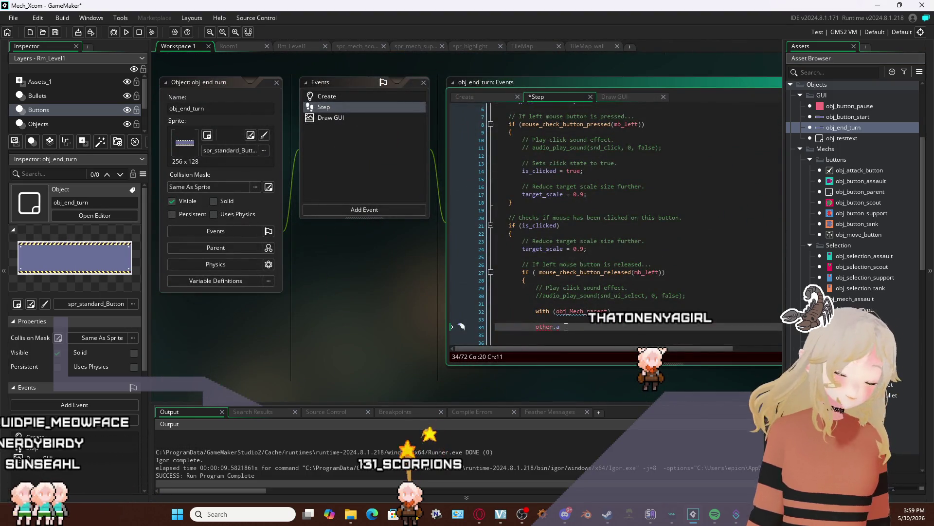
# Complete other.action_count = 0; wrapped in { } under the with statement, then save and run
pyautogui.write('action_count = 0')
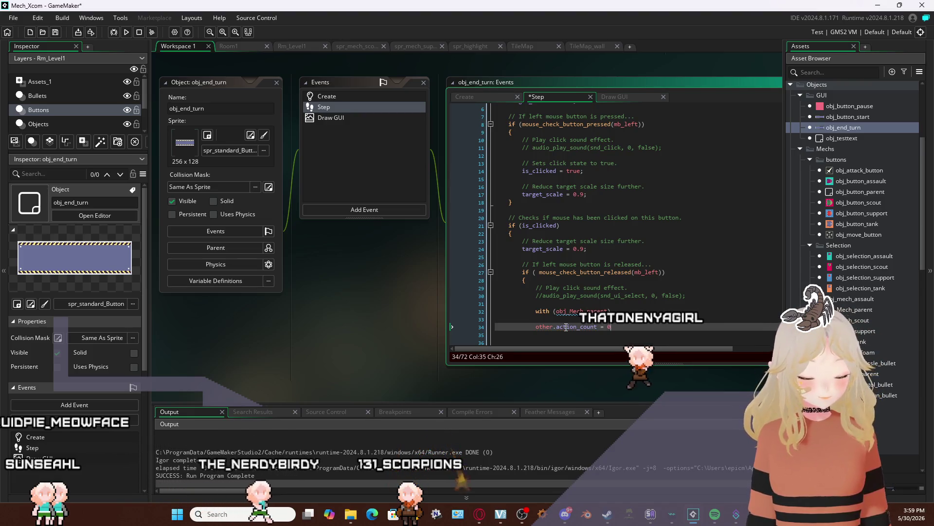
pyautogui.write(';')
pyautogui.press('Return')
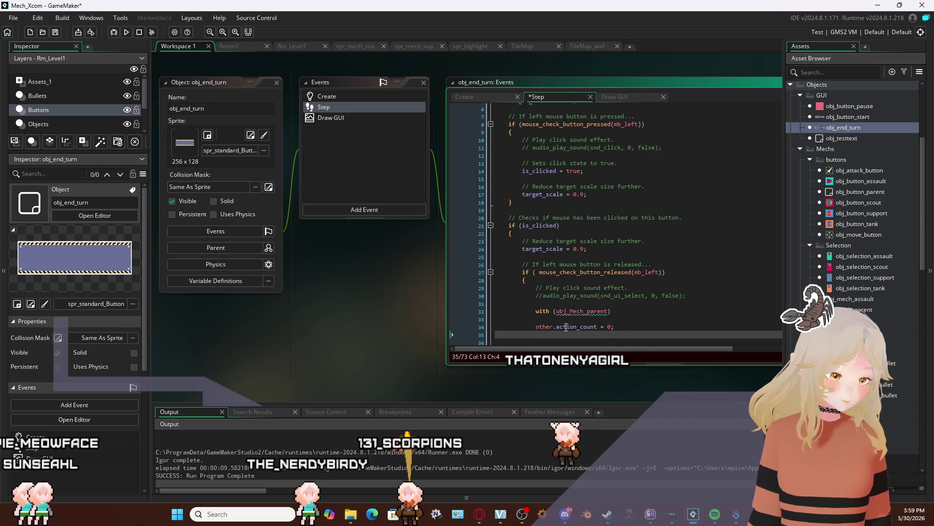
pyautogui.write('}')
pyautogui.press('Up')
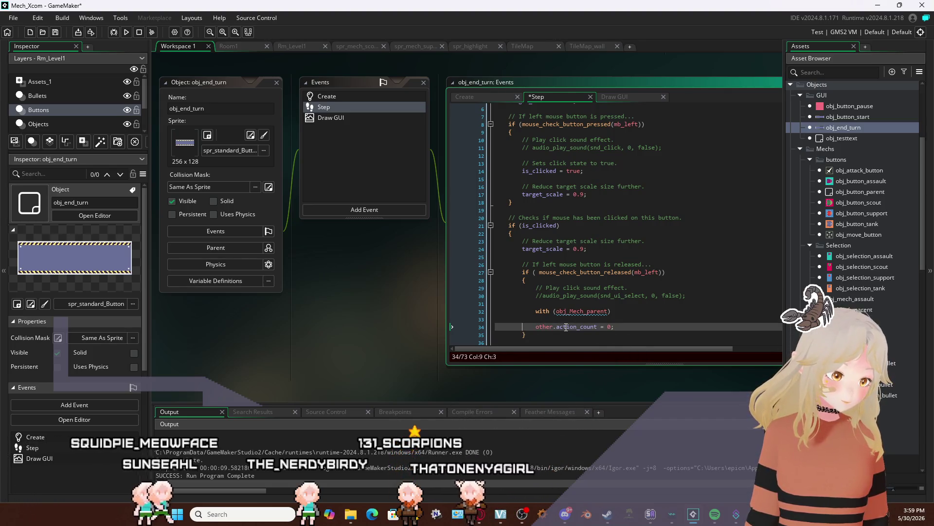
pyautogui.press('Up')
pyautogui.write('{')
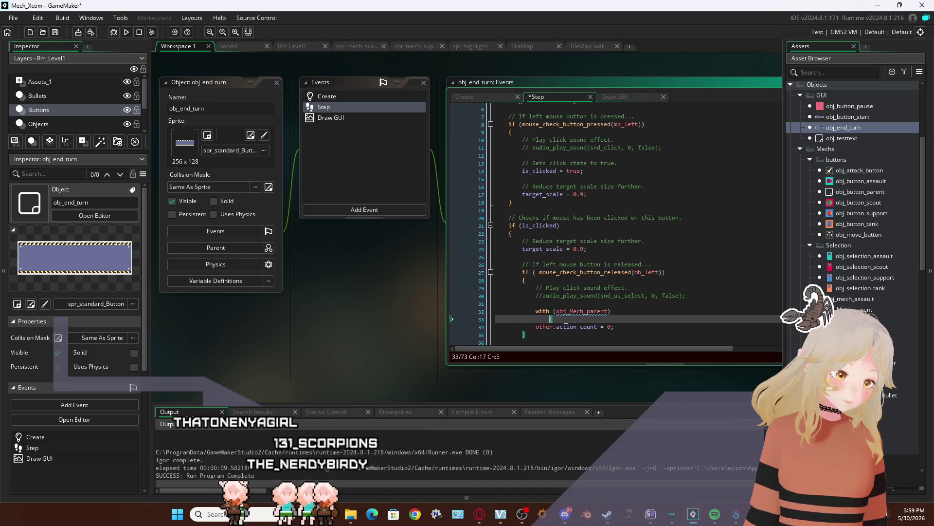
pyautogui.press('Down')
pyautogui.press('Down')
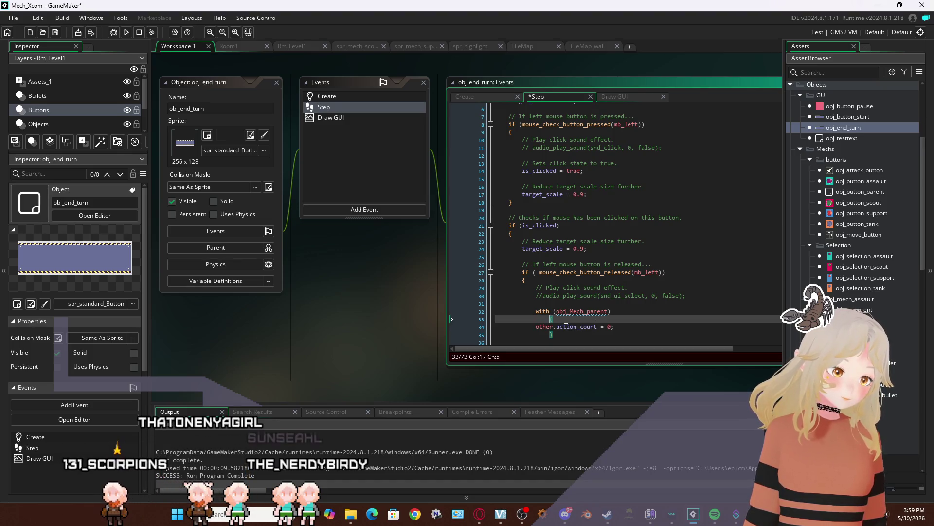
pyautogui.press('Down')
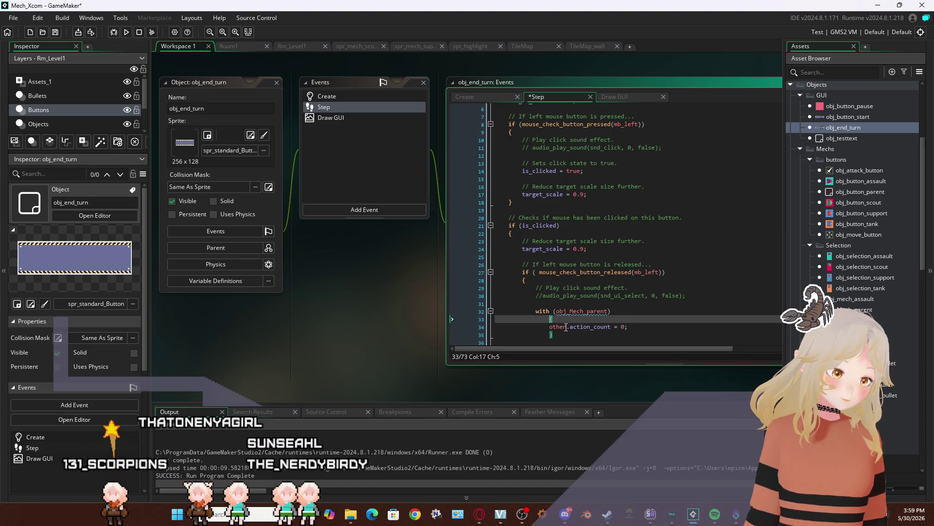
pyautogui.press('Down')
pyautogui.press('Down')
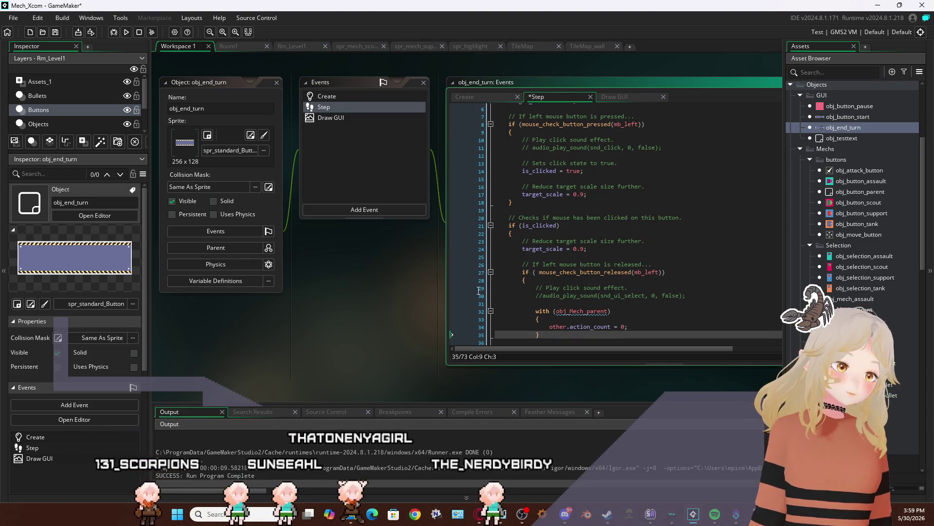
pyautogui.click(55, 32)
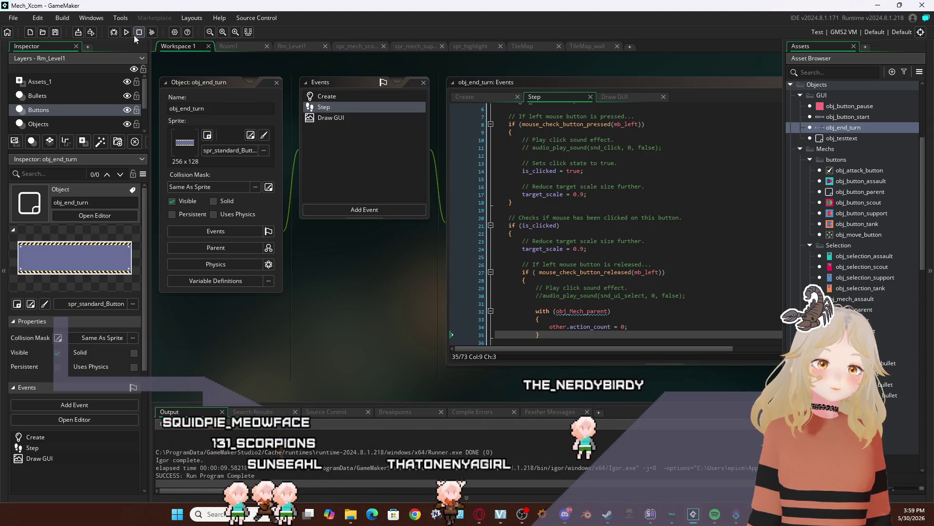
# Launch the game, start the level, and move the tank mech to a nearby grid cell
pyautogui.click(126, 32)
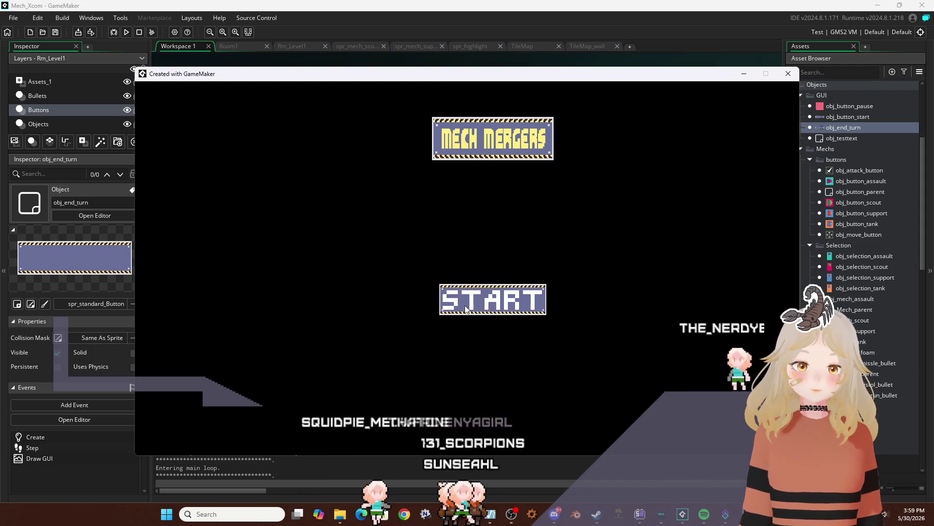
pyautogui.click(492, 299)
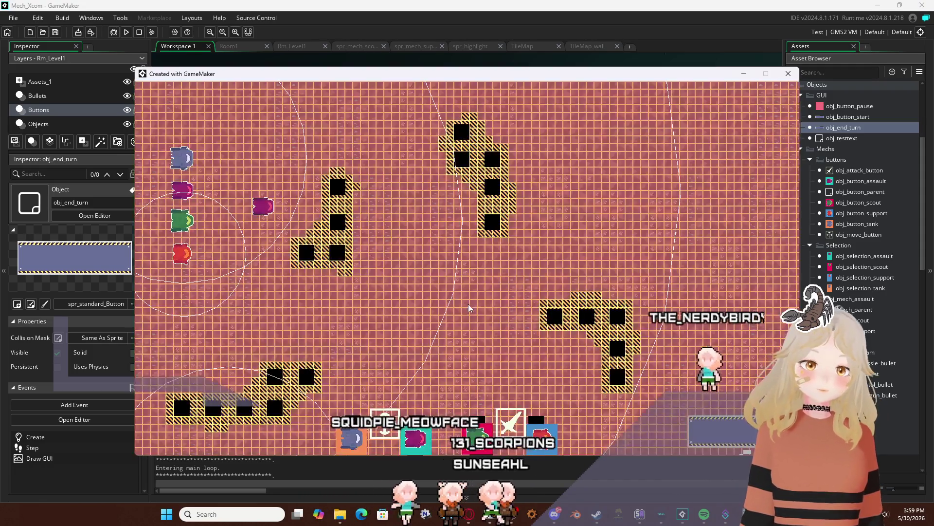
pyautogui.click(352, 437)
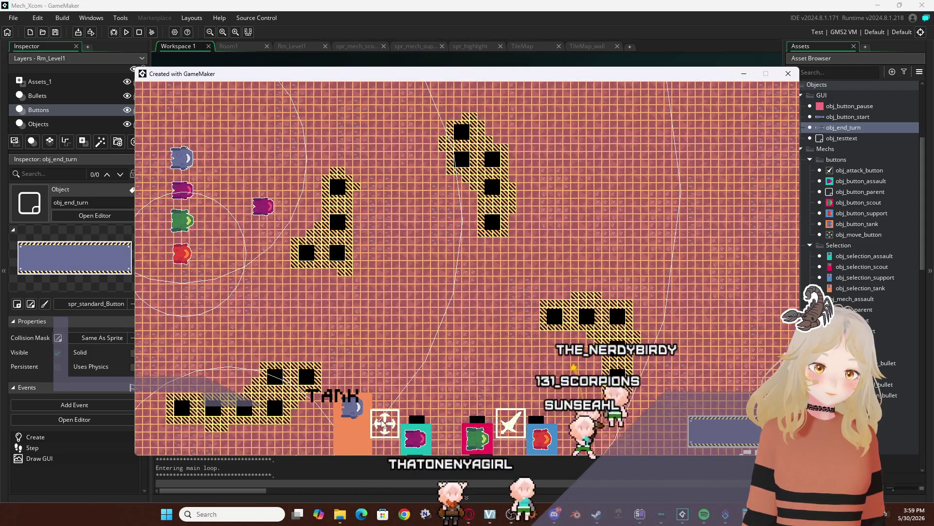
pyautogui.click(385, 423)
pyautogui.click(271, 164)
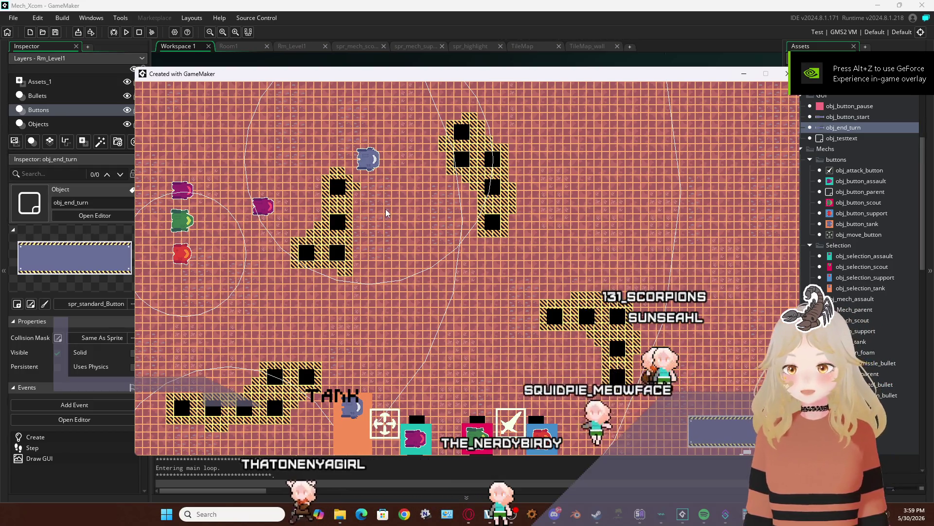
pyautogui.click(789, 73)
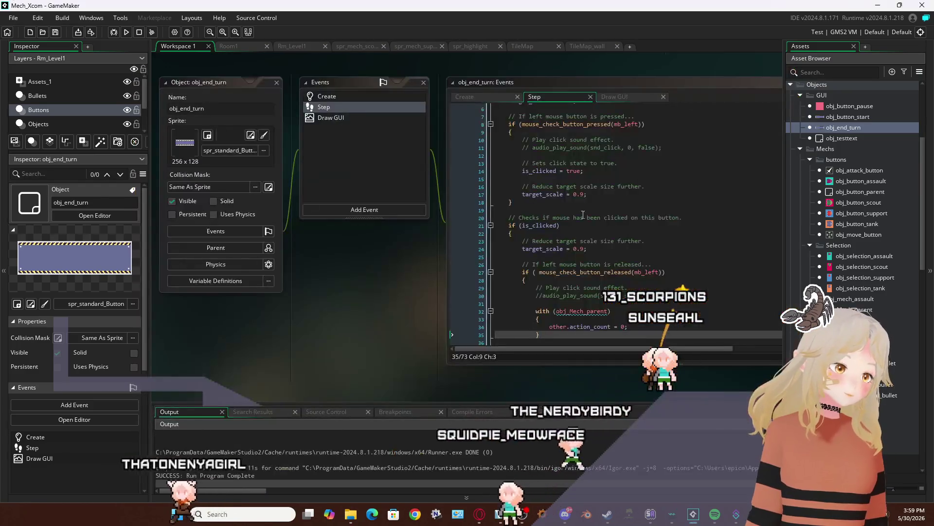
pyautogui.click(592, 327)
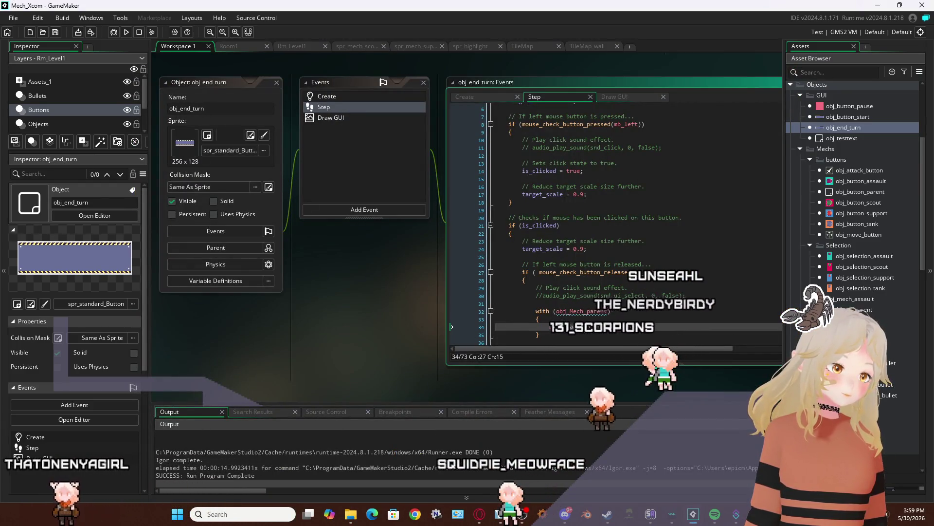
pyautogui.click(583, 311)
pyautogui.write('other.action_count = 0;')
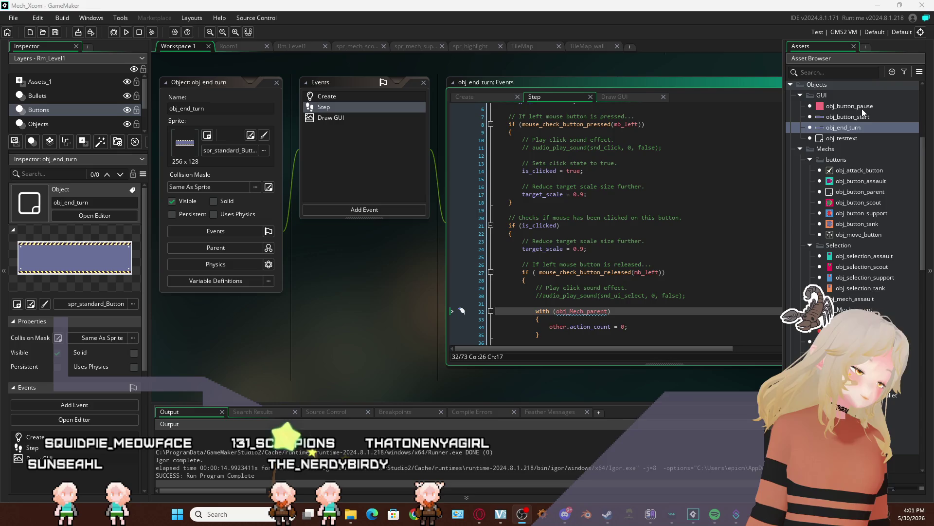
pyautogui.hscroll(5, 381, 331)
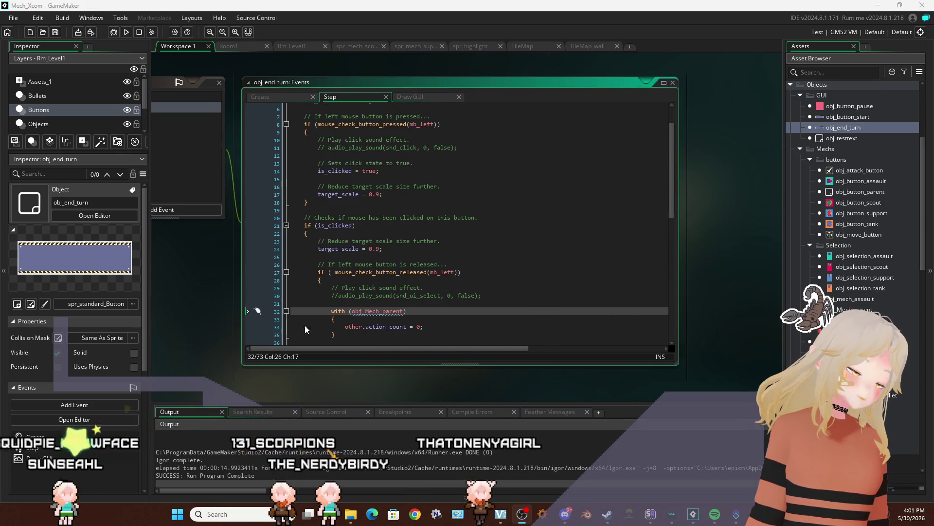
# Change the with target to obj_mech_assault && obj_mech_scout using autocomplete
pyautogui.click(377, 312)
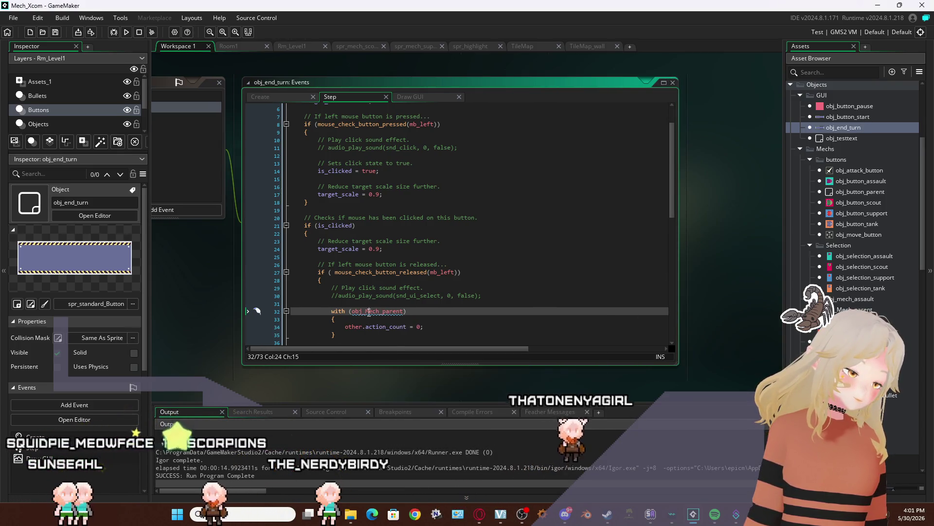
pyautogui.moveTo(368, 312); pyautogui.dragTo(403, 313)
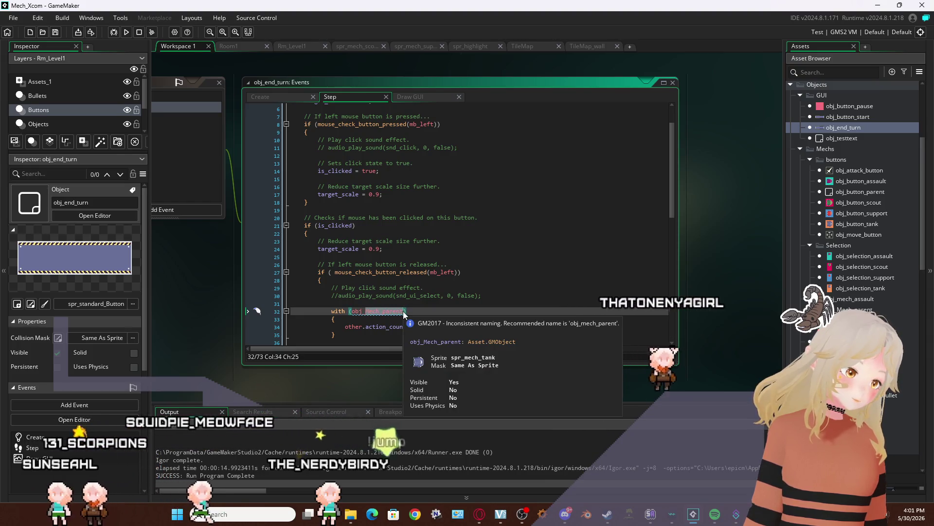
pyautogui.write('mech_assault')
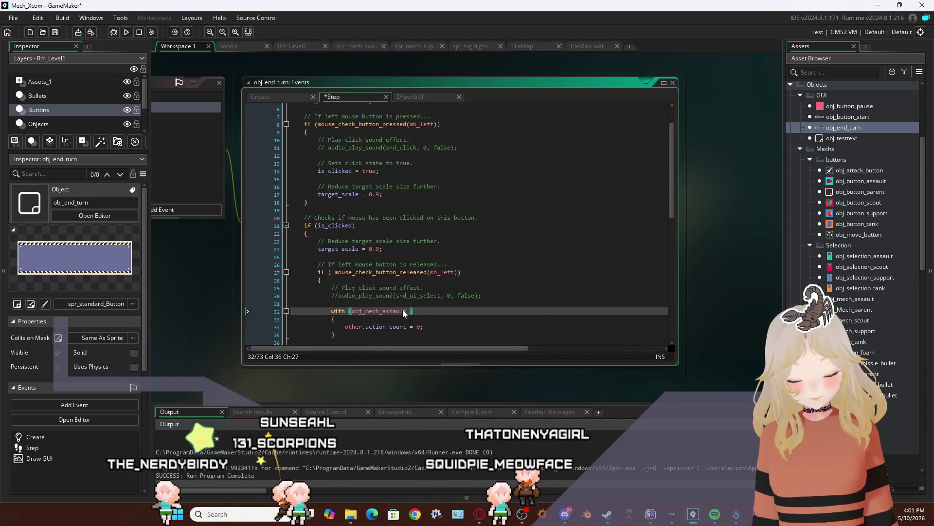
pyautogui.write(' && ')
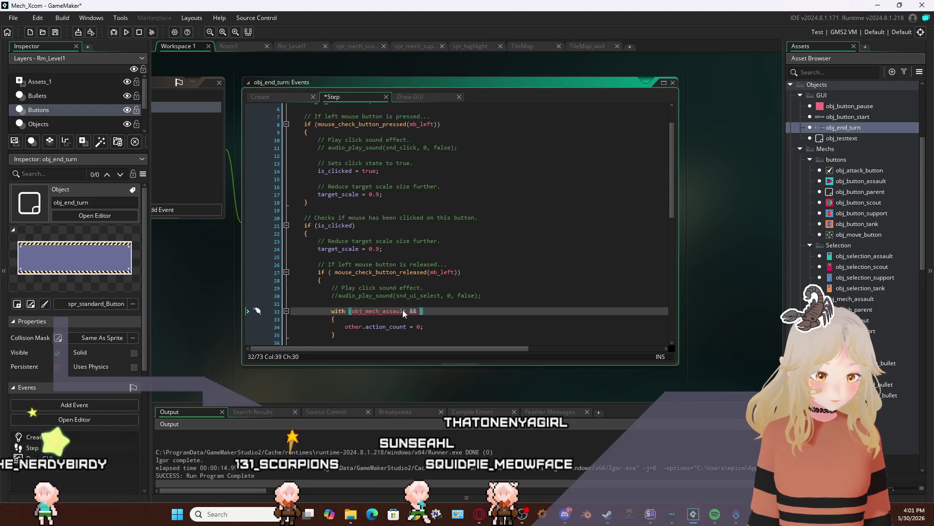
pyautogui.write('obj')
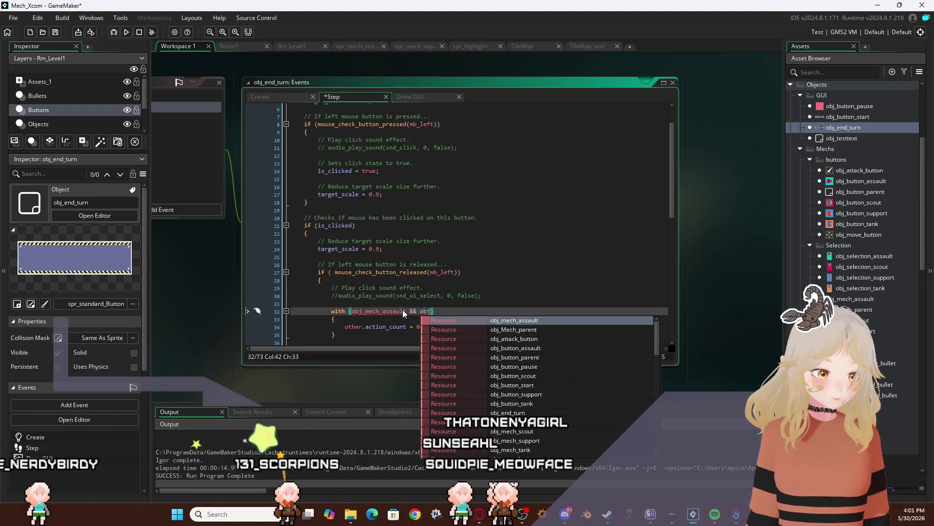
pyautogui.press('Down')
pyautogui.press('Down')
pyautogui.press('Down')
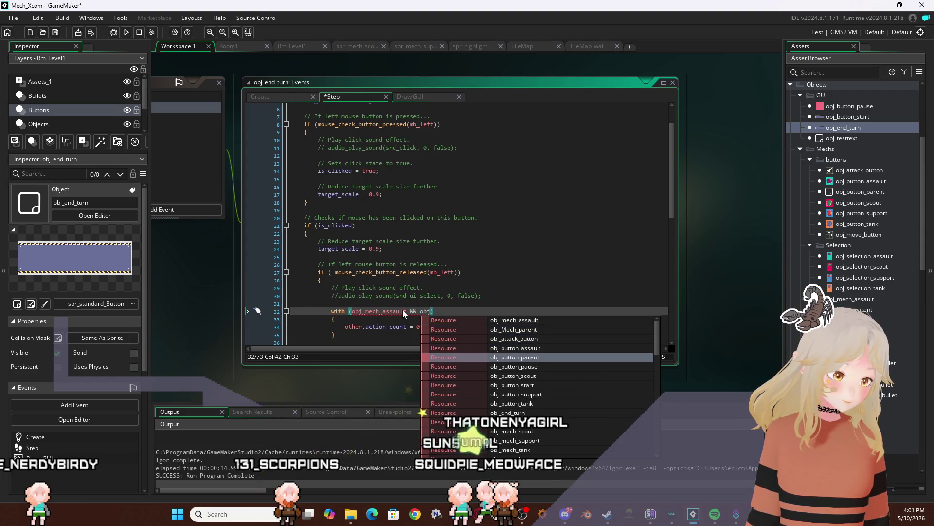
pyautogui.press('Down')
pyautogui.press('Down')
pyautogui.press('Down')
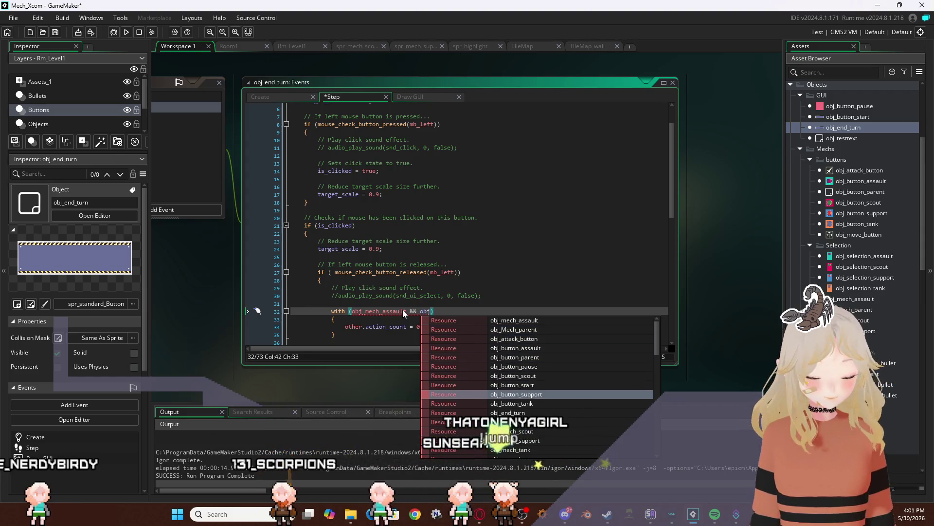
pyautogui.write('_me')
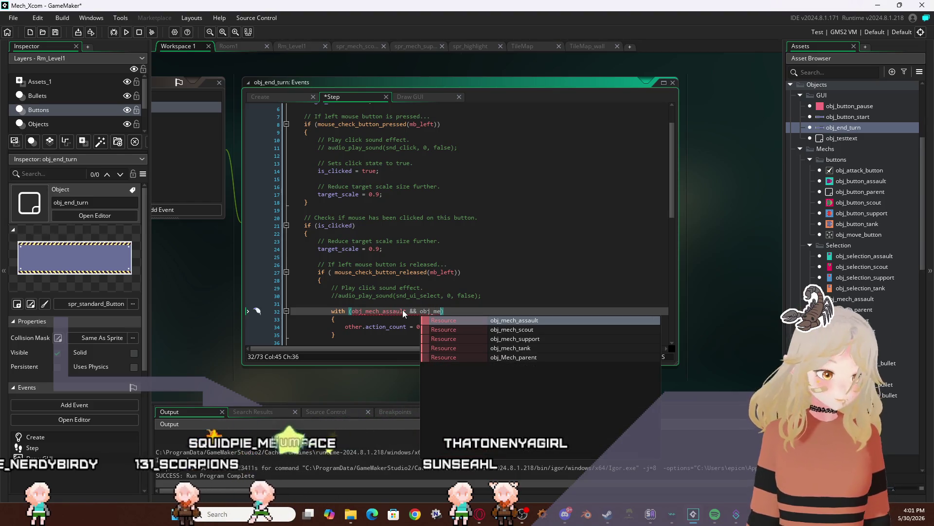
pyautogui.press('Down')
pyautogui.press('Return')
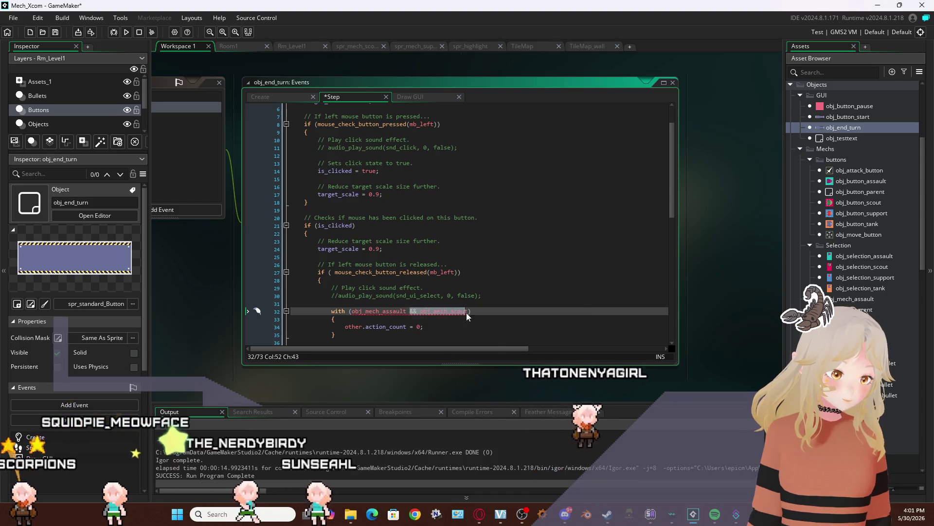
# Delete the extra obj_mech_scout reference, leaving with (obj_mech_assault), and select the whole block
pyautogui.moveTo(468, 316)
pyautogui.write('t')
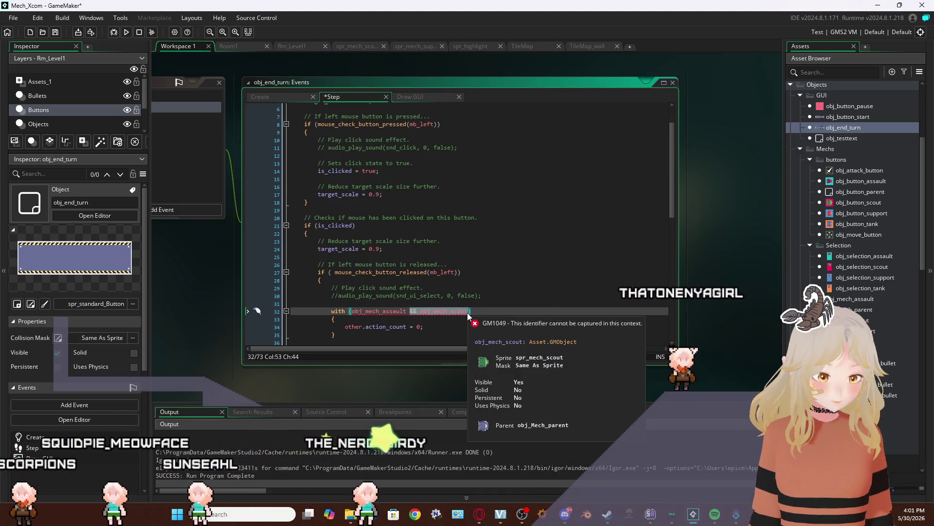
pyautogui.click(447, 312)
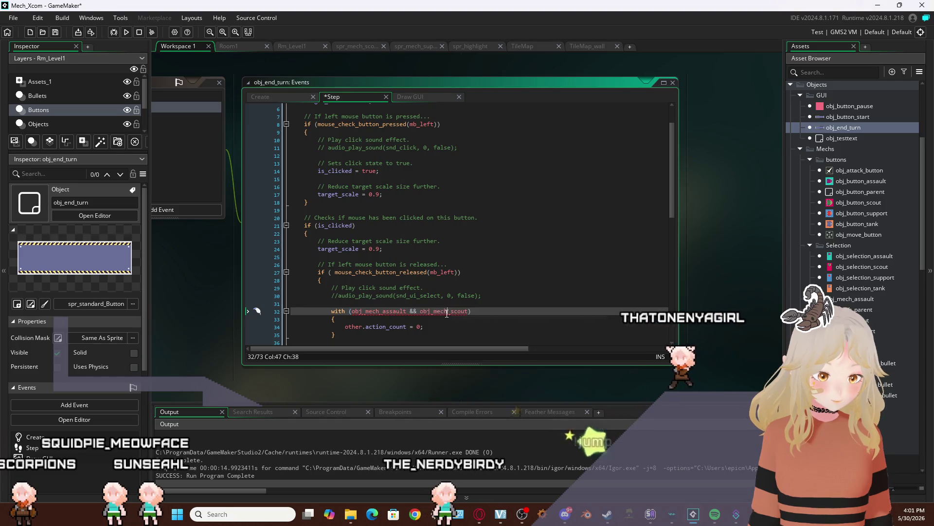
pyautogui.moveTo(380, 312)
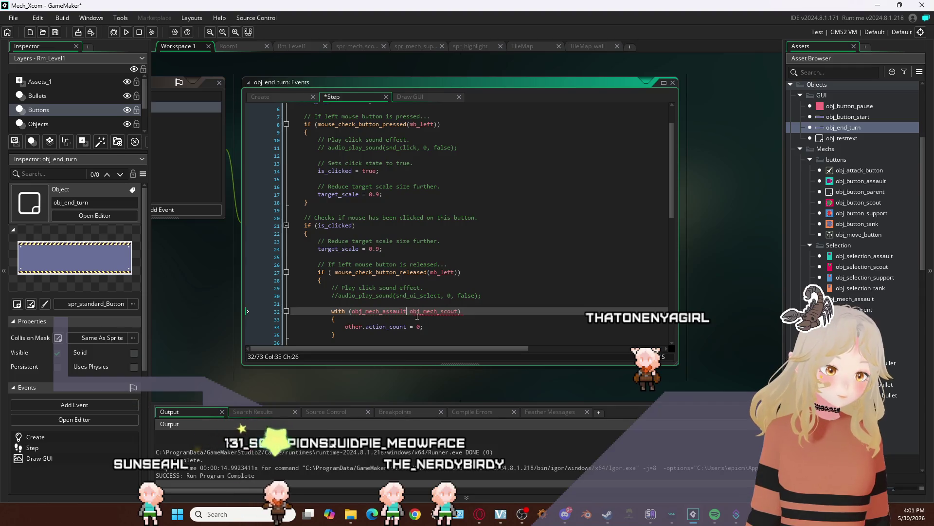
pyautogui.click(410, 311)
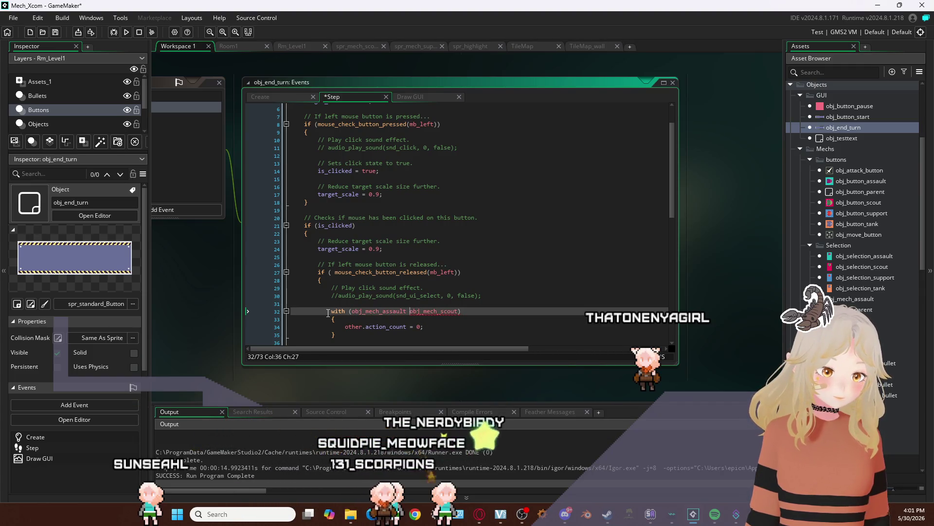
pyautogui.moveTo(330, 312); pyautogui.dragTo(344, 320)
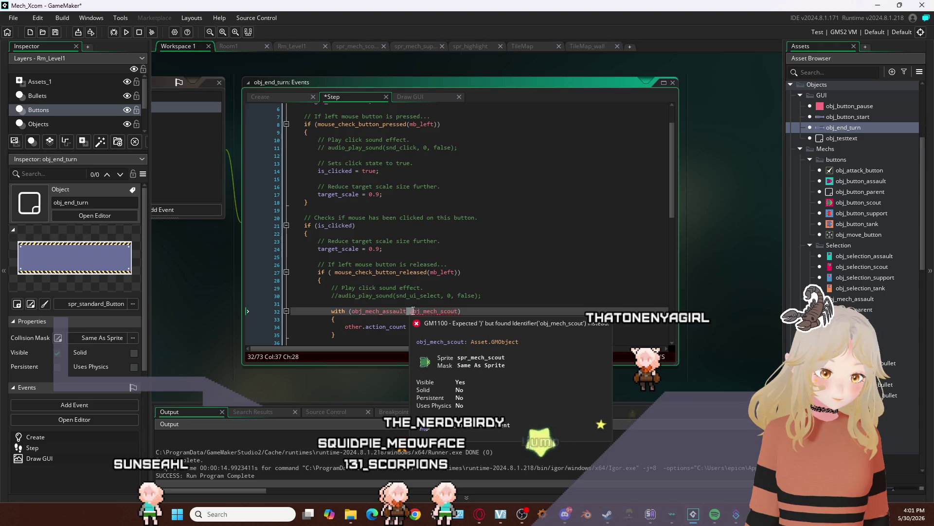
pyautogui.moveTo(410, 312); pyautogui.dragTo(429, 312)
pyautogui.press('BackSpace')
pyautogui.press('BackSpace')
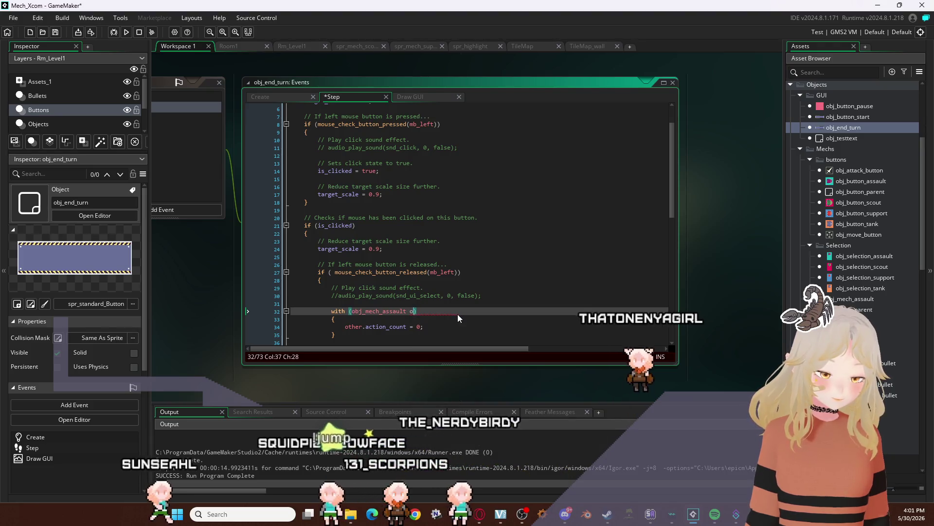
pyautogui.moveTo(332, 311); pyautogui.dragTo(397, 337)
pyautogui.hotkey('ctrl', 'c')
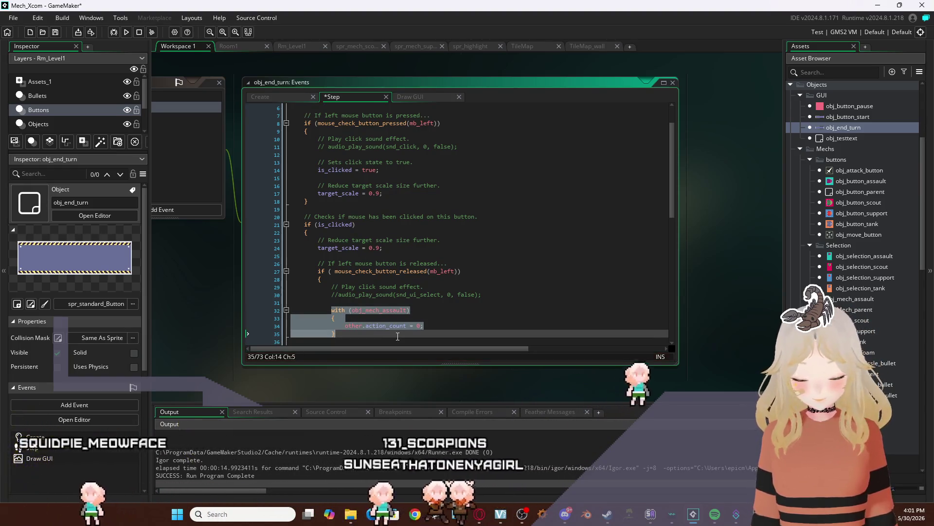
# Paste three copies of the with (obj_mech_assault) block below the original
pyautogui.click(397, 336)
pyautogui.press('Return')
pyautogui.press('Return')
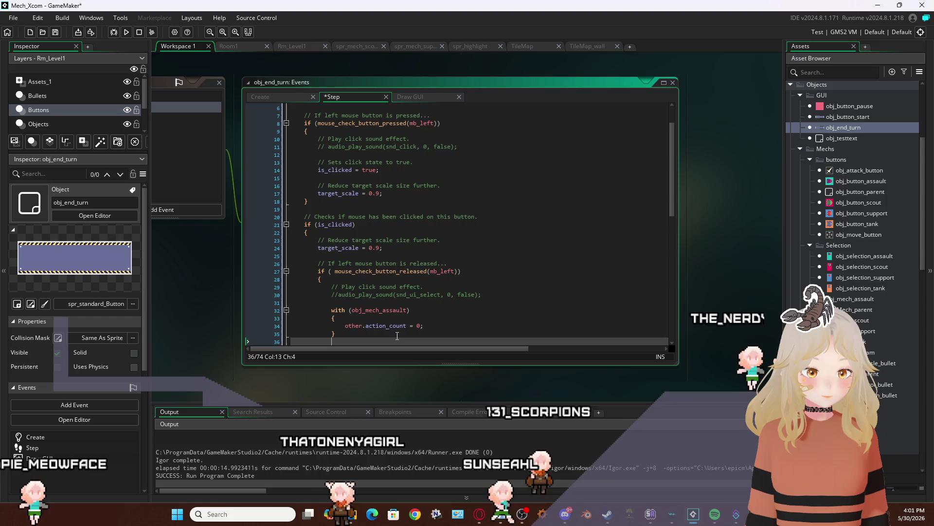
pyautogui.hotkey('ctrl', 'v')
pyautogui.press('Return')
pyautogui.press('Return')
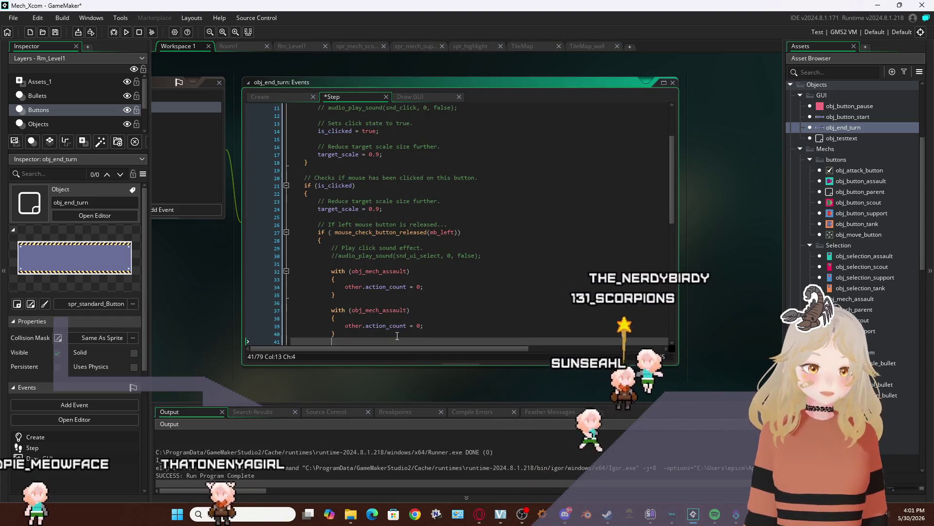
pyautogui.hotkey('ctrl', 'v')
pyautogui.press('Return')
pyautogui.press('Return')
pyautogui.hotkey('ctrl', 'v')
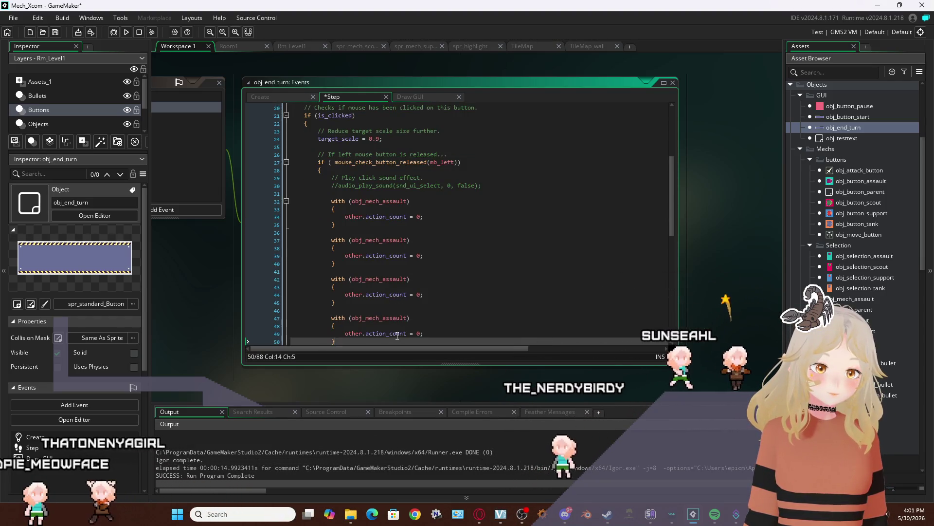
# Retarget the three copies to obj_mech_scout, obj_mech_support and obj_mech_tank
pyautogui.click(387, 240)
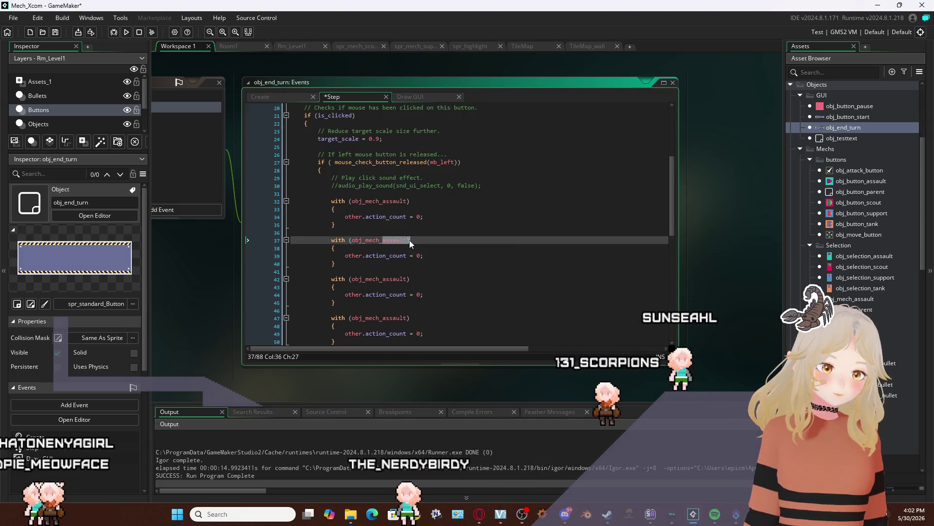
pyautogui.write('s')
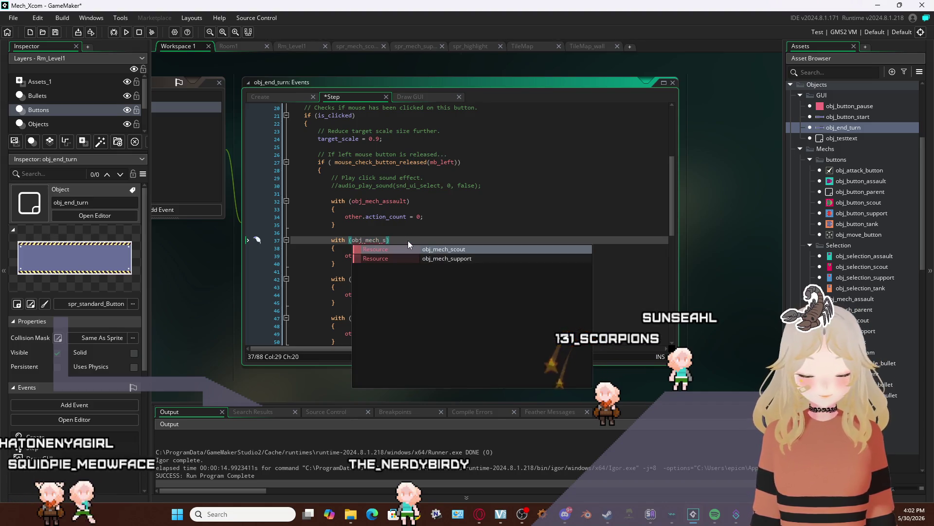
pyautogui.write('v')
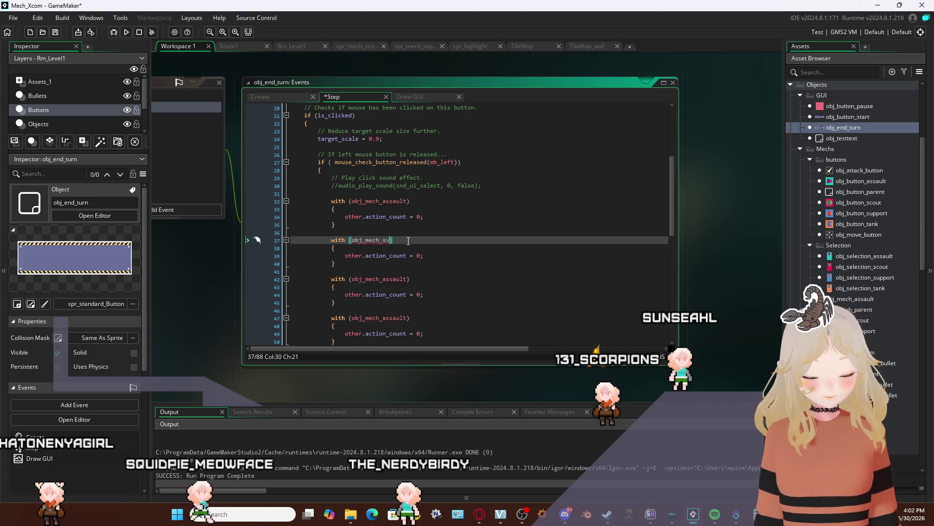
pyautogui.write('out')
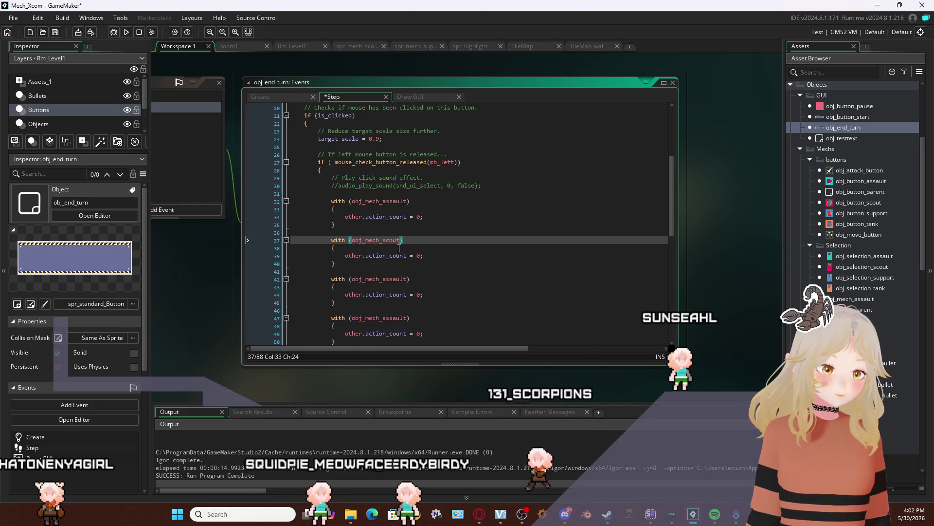
pyautogui.moveTo(383, 279); pyautogui.dragTo(408, 278)
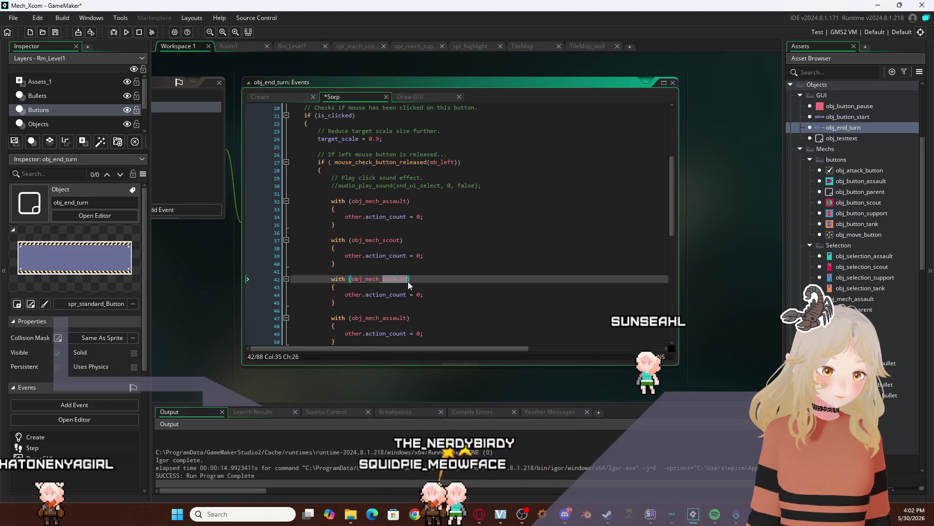
pyautogui.write('su')
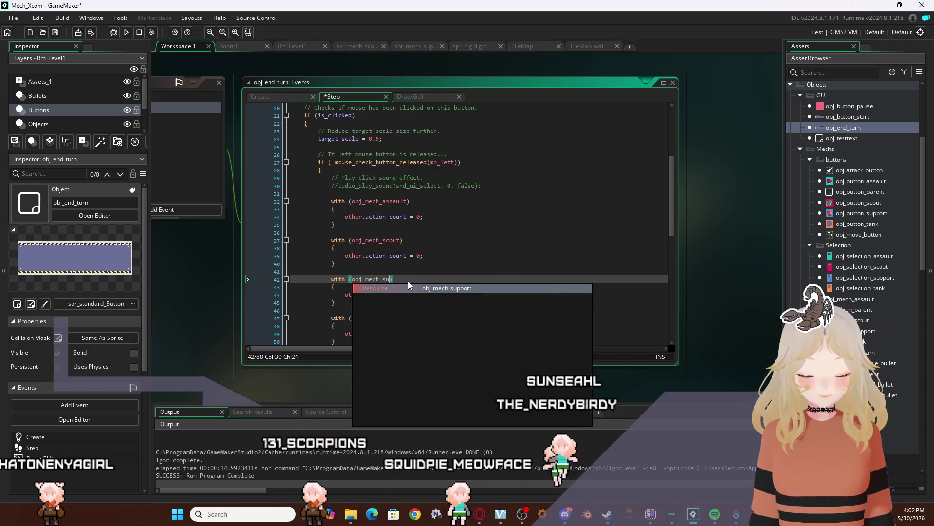
pyautogui.press('Return')
pyautogui.moveTo(383, 318); pyautogui.dragTo(407, 319)
pyautogui.write('tan')
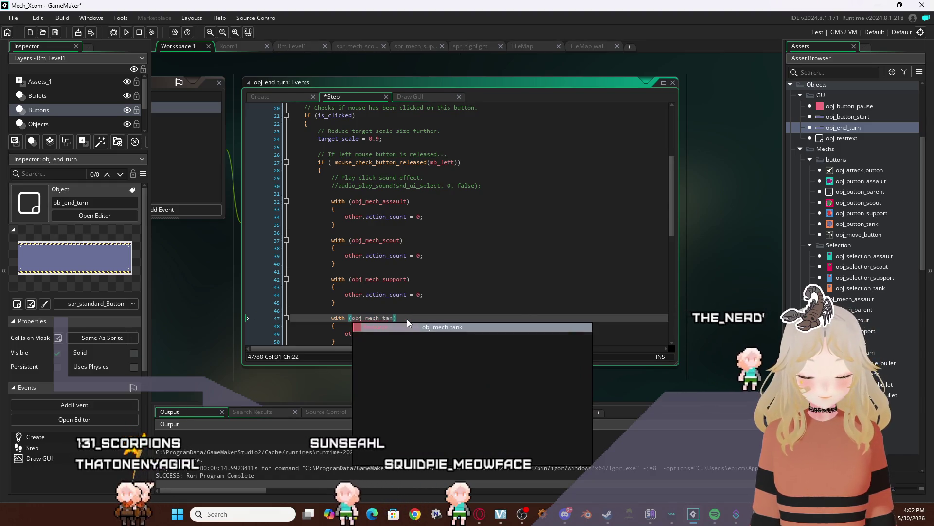
pyautogui.press('Return')
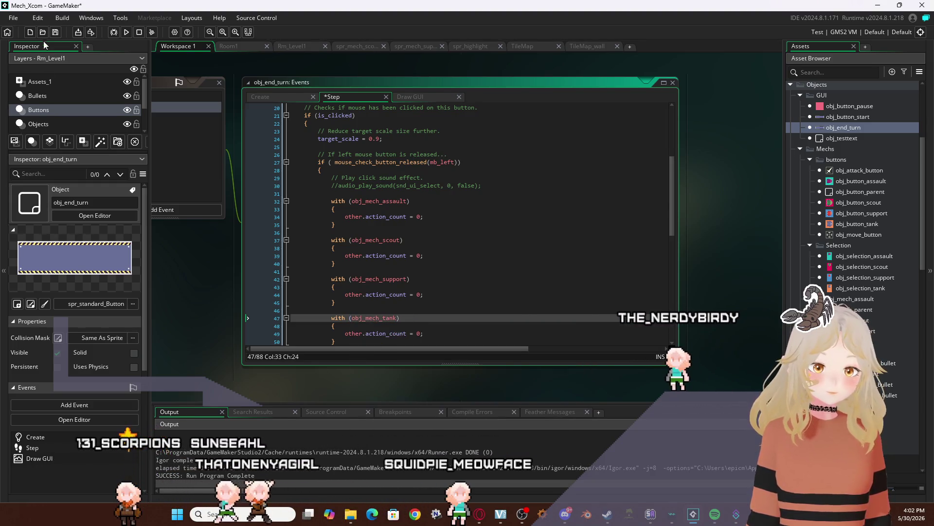
# Run the game, start it, move the tank mech right twice, then close the game
pyautogui.click(126, 32)
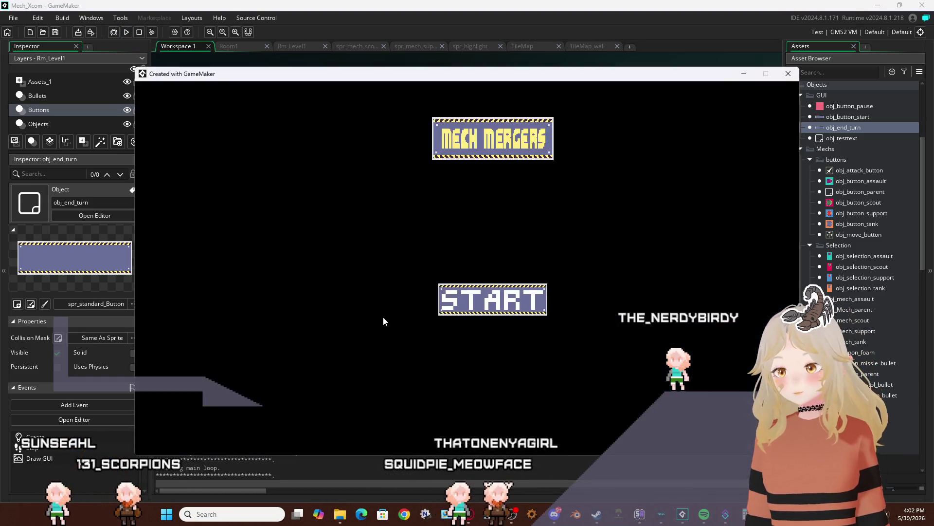
pyautogui.click(463, 304)
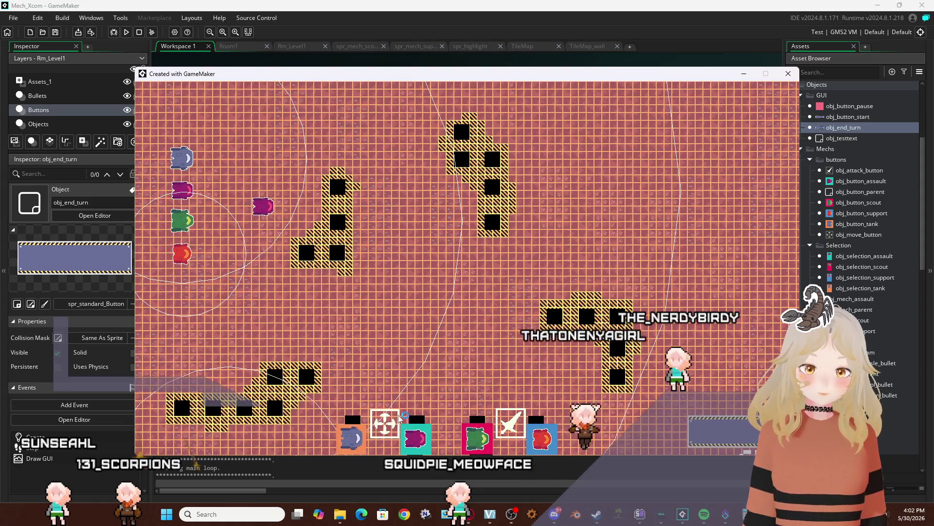
pyautogui.click(365, 411)
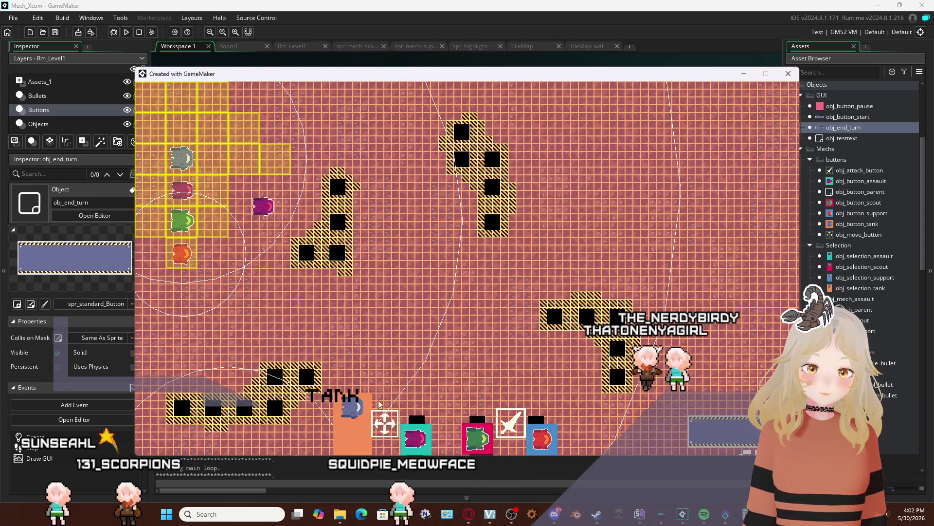
pyautogui.click(275, 158)
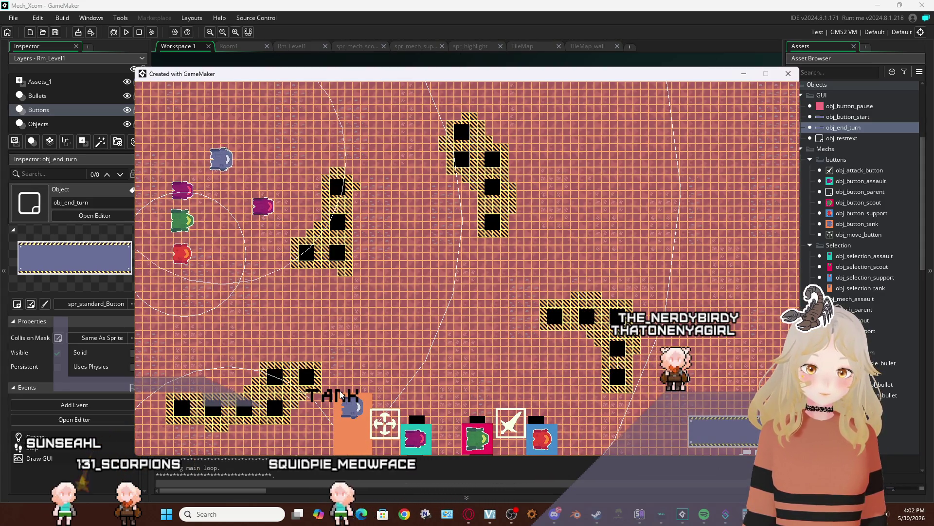
pyautogui.click(368, 159)
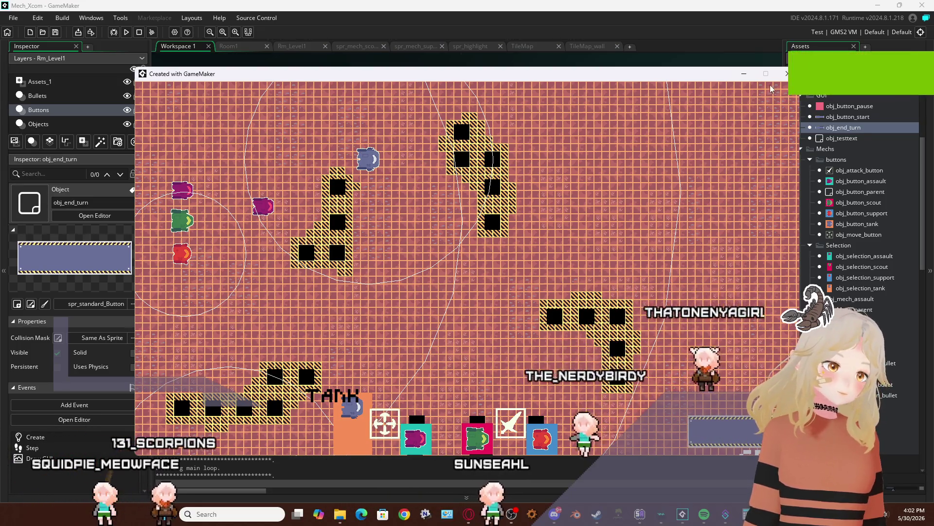
pyautogui.press('Escape')
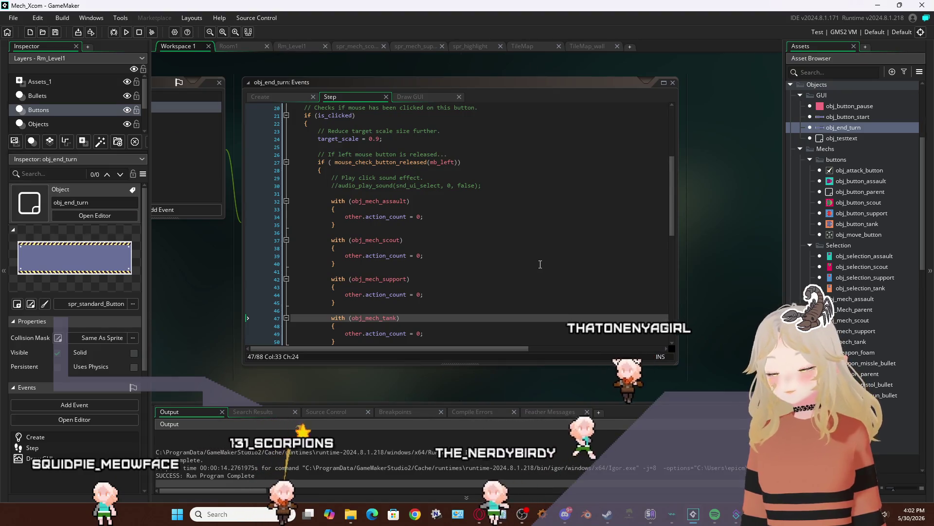
# Remove the four action_count reset blocks and leftover blank lines from the release branch
pyautogui.click(414, 320)
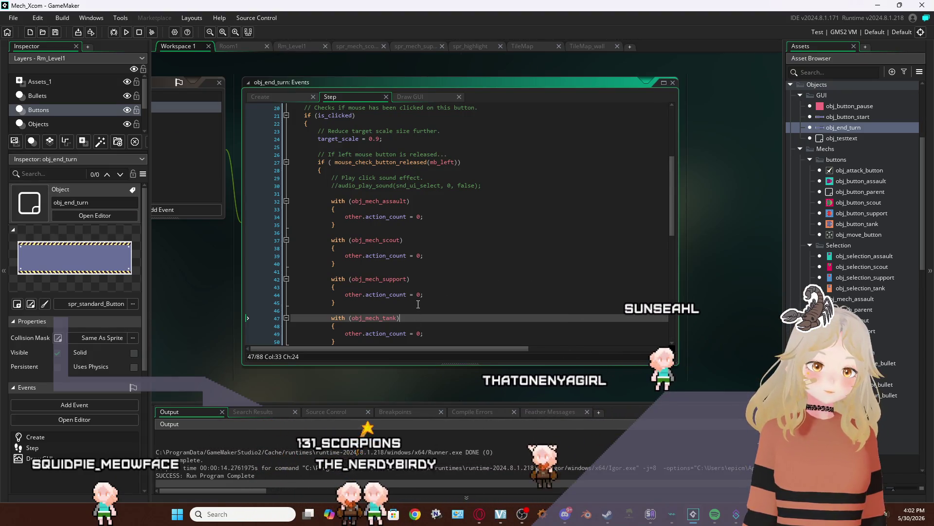
pyautogui.scroll(-8, 418, 304)
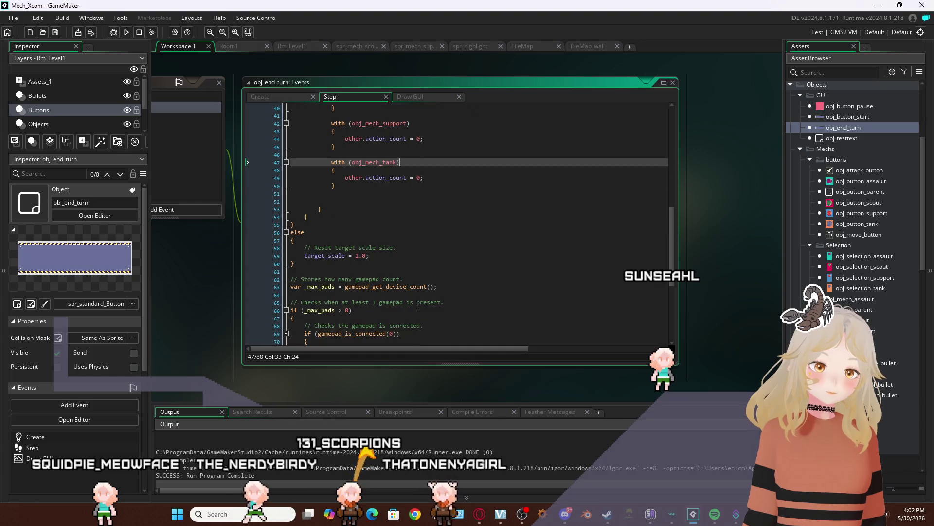
pyautogui.scroll(12, 418, 304)
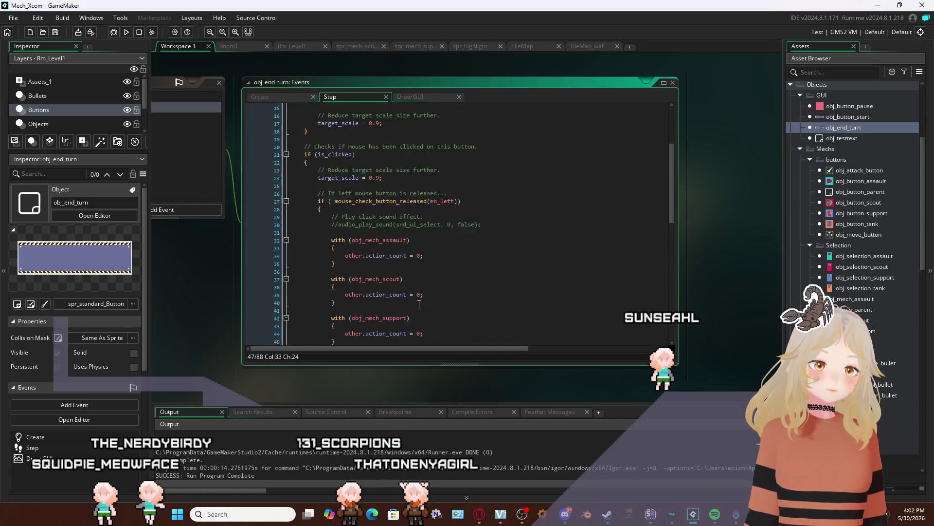
pyautogui.scroll(2, 419, 304)
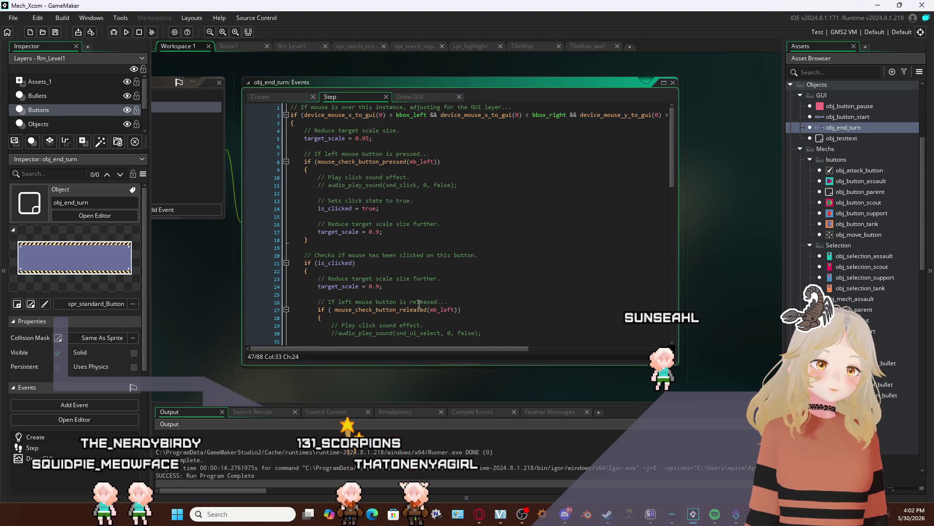
pyautogui.click(292, 97)
pyautogui.click(327, 100)
pyautogui.scroll(-8, 356, 198)
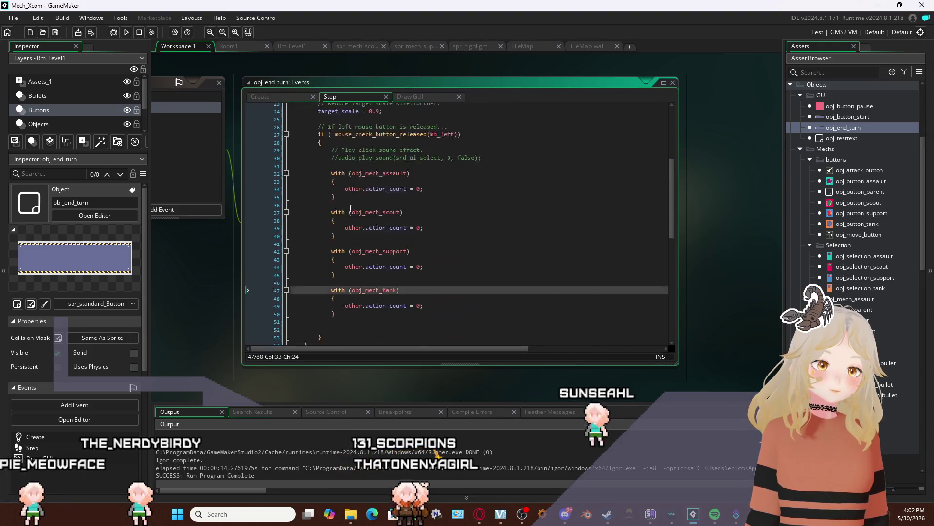
pyautogui.moveTo(338, 296); pyautogui.dragTo(296, 153)
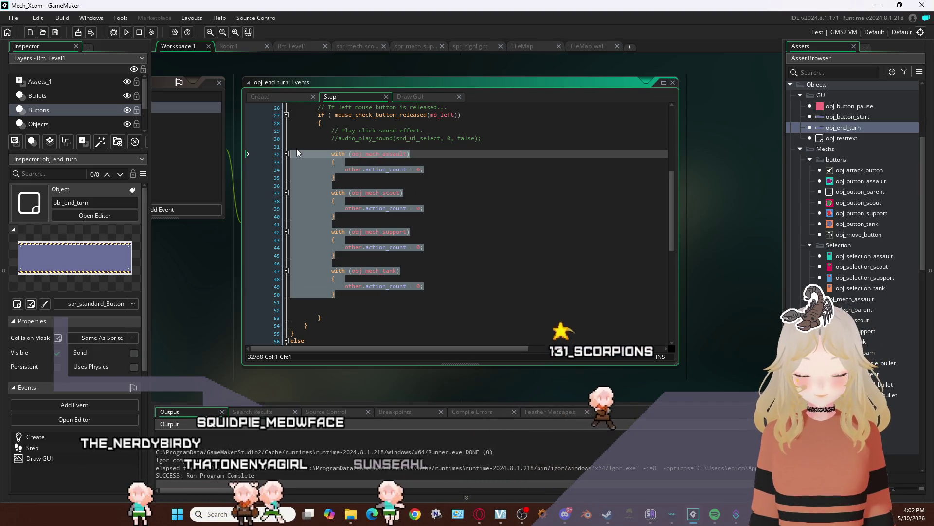
pyautogui.press('Delete')
pyautogui.press('BackSpace')
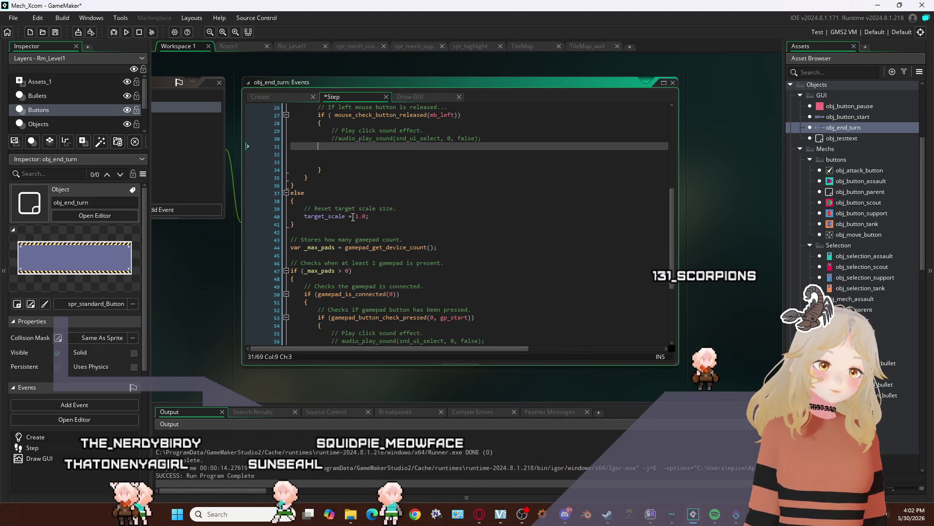
pyautogui.press('BackSpace')
pyautogui.press('BackSpace')
pyautogui.press('BackSpace')
pyautogui.scroll(7, 395, 191)
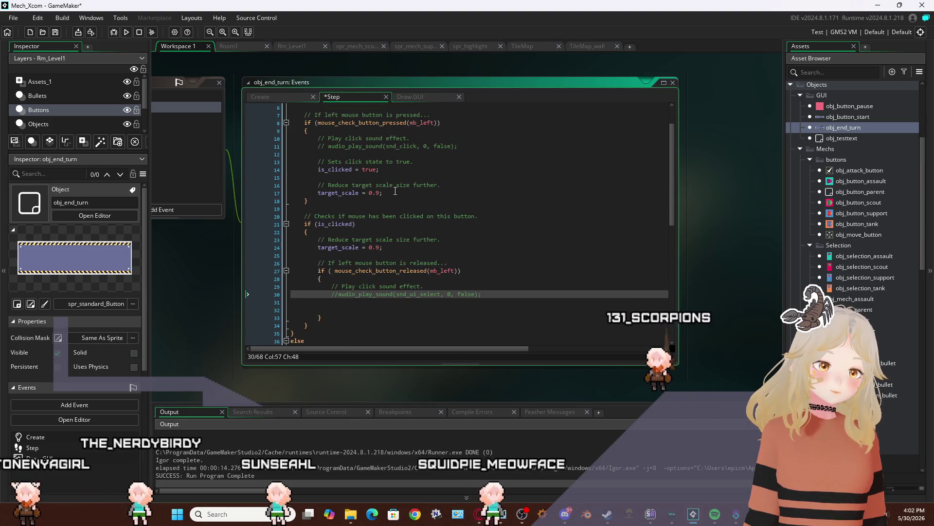
# Paste the reset blocks after line 17 in the mouse-press branch, then run the game
pyautogui.click(412, 190)
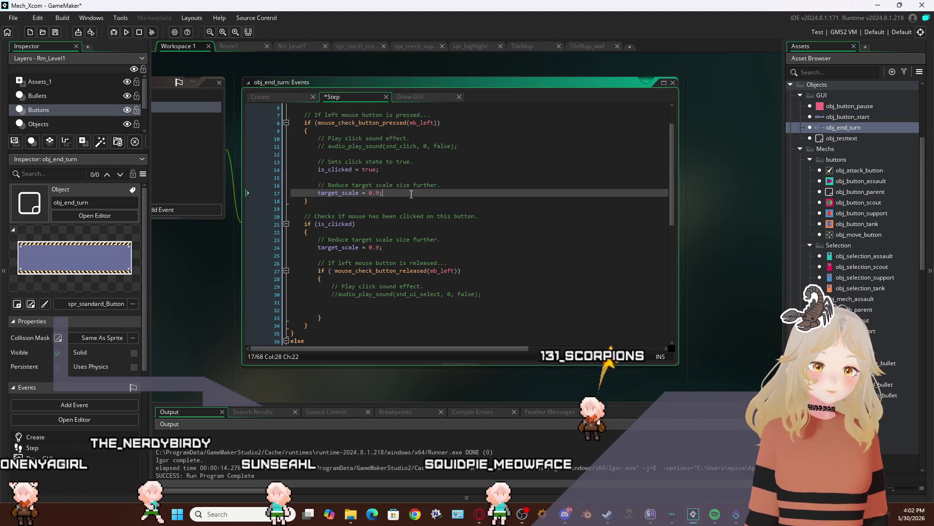
pyautogui.press('Return')
pyautogui.press('Return')
pyautogui.write('with (obj_mech_assault) \t\t\t{ \t\t\t\tother.action_count = 0; \t\t\t}  \t\t\twith (obj_mech_scout) \t\t\t{ \t\t\t\tother.action_count = 0; \t\t\t}  \t\t\twith (obj_mech_support) \t\t\t{ \t\t\t\tother.action_count = 0; \t\t\t}  \t\t\twith (obj_mech_tank) \t\t\t{ \t\t\t\tother.action_count = 0; \t\t\t}')
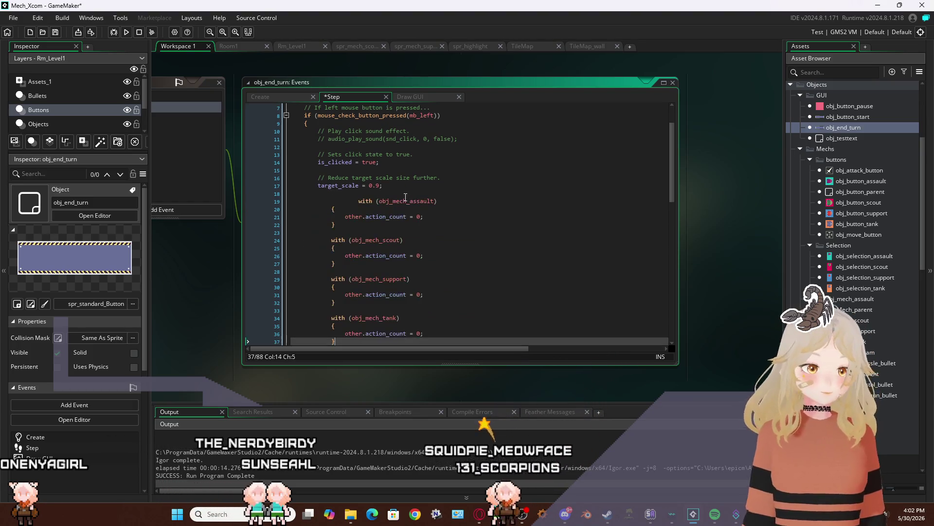
pyautogui.scroll(-2, 405, 197)
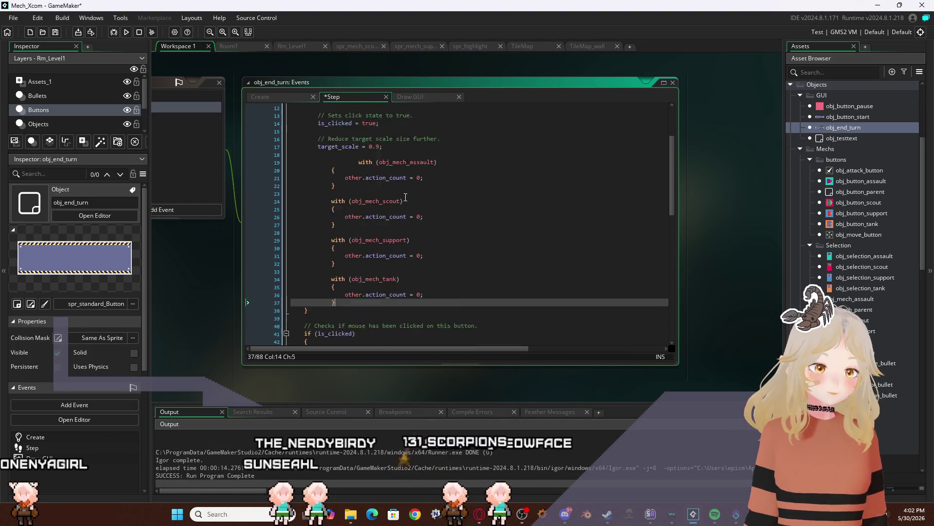
pyautogui.click(360, 162)
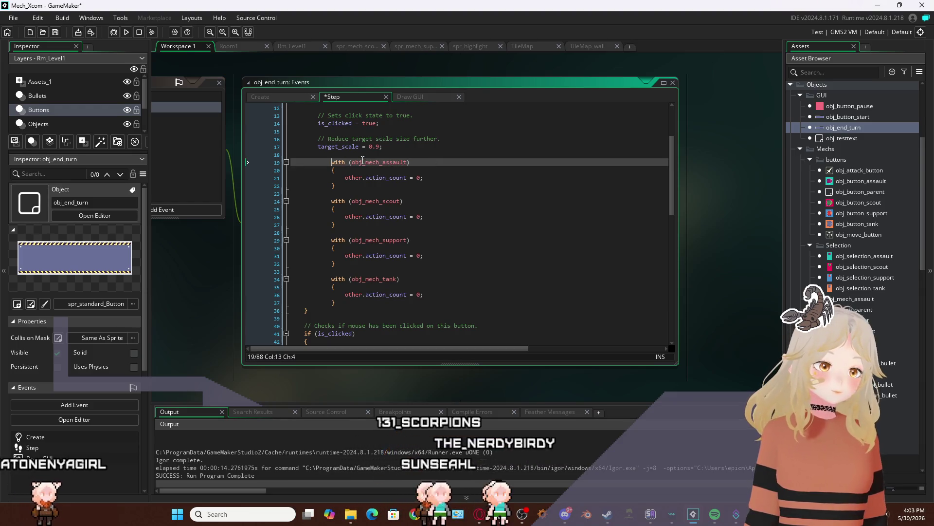
pyautogui.click(126, 32)
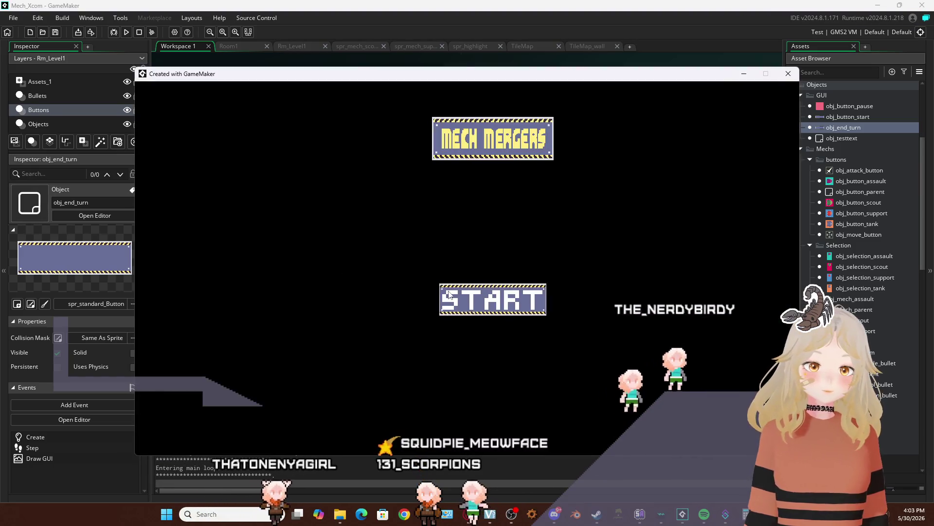
# Start the game, move the tank mech one tile right, then close the game window
pyautogui.click(516, 298)
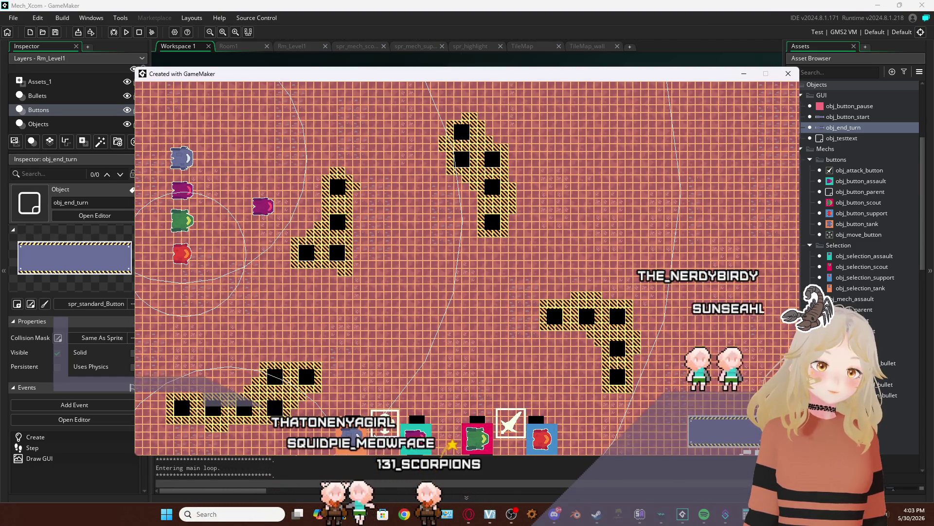
pyautogui.click(343, 389)
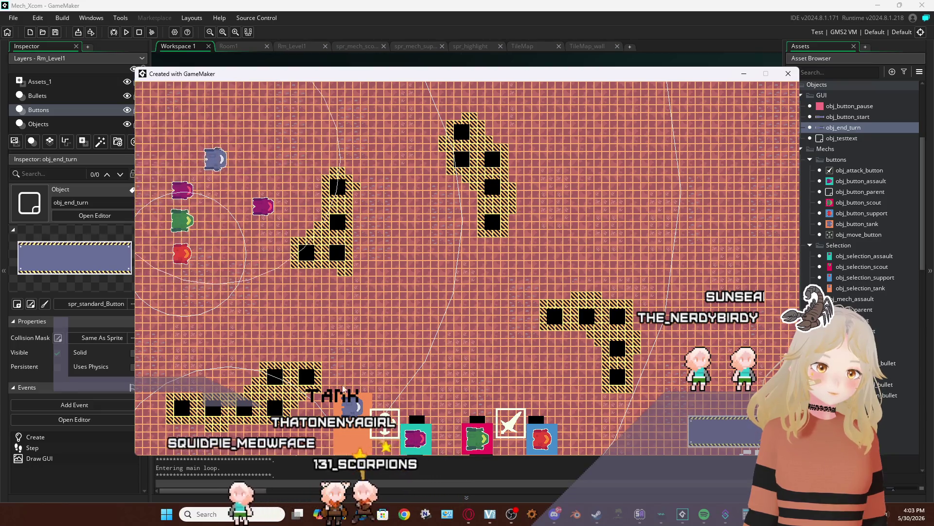
pyautogui.click(330, 159)
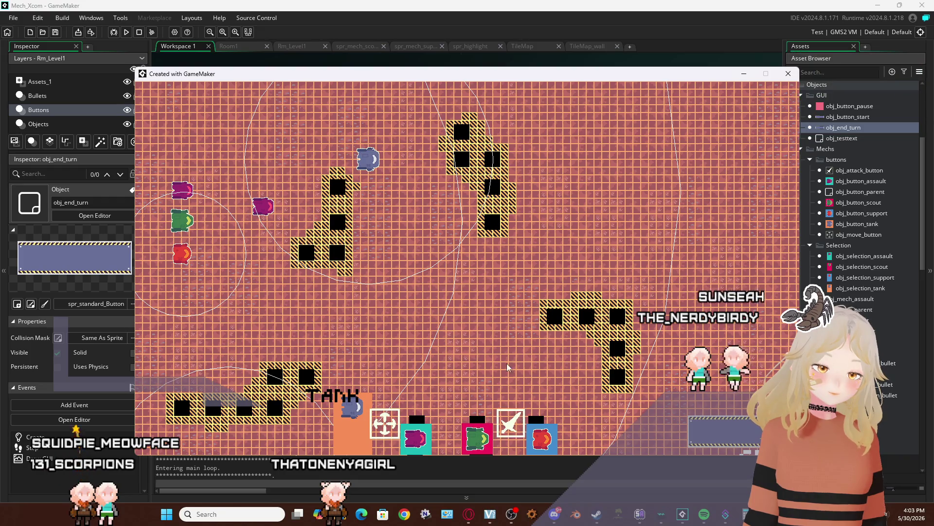
pyautogui.click(789, 74)
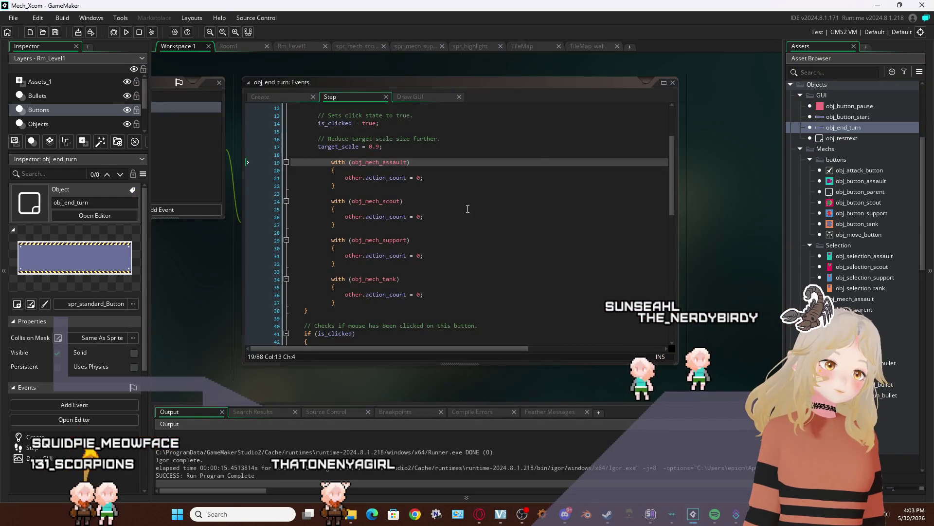
# Delete the reset blocks on lines 19–37 of obj_end_turn's Step event and save
pyautogui.click(359, 311)
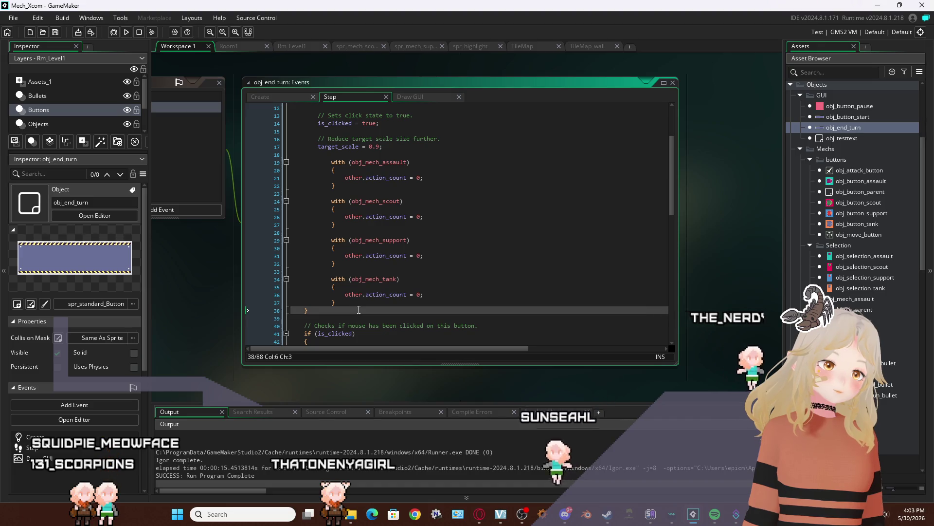
pyautogui.moveTo(359, 306)
pyautogui.mouseDown()
pyautogui.moveTo(270, 267)
pyautogui.moveTo(250, 158)
pyautogui.mouseUp()
pyautogui.hotkey('ctrl', 'c')
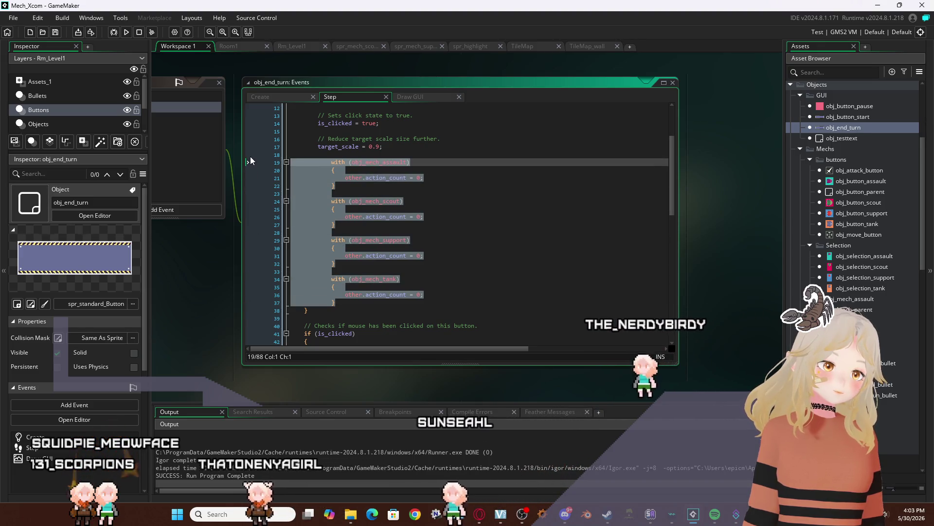
pyautogui.press('BackSpace')
pyautogui.press('BackSpace')
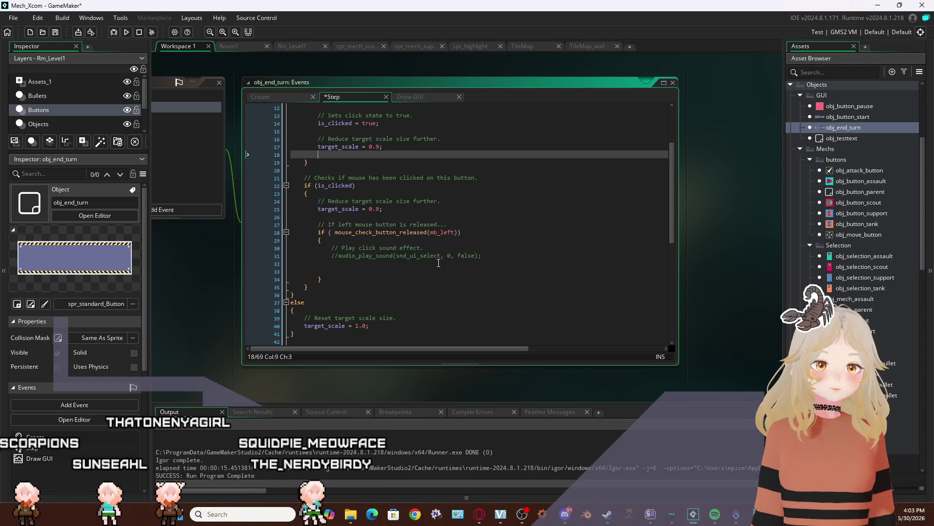
pyautogui.scroll(4, 439, 263)
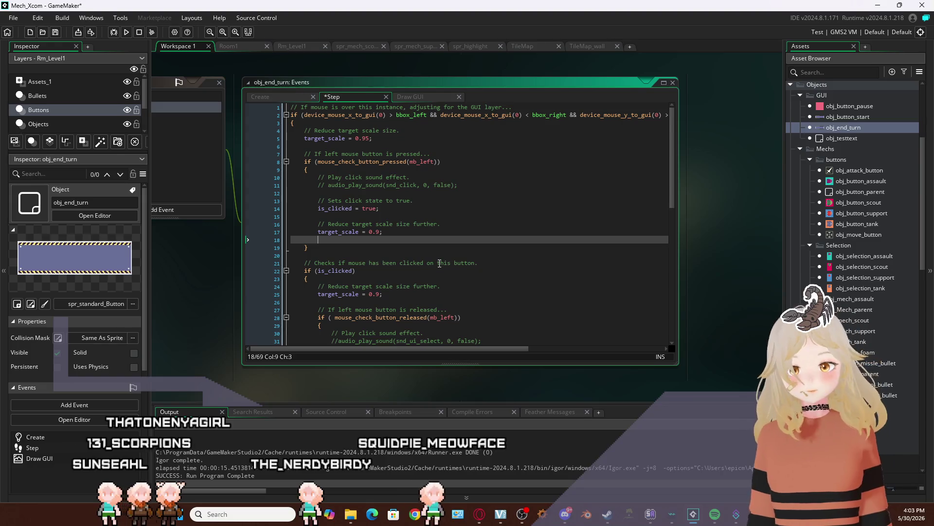
pyautogui.scroll(-14, 440, 263)
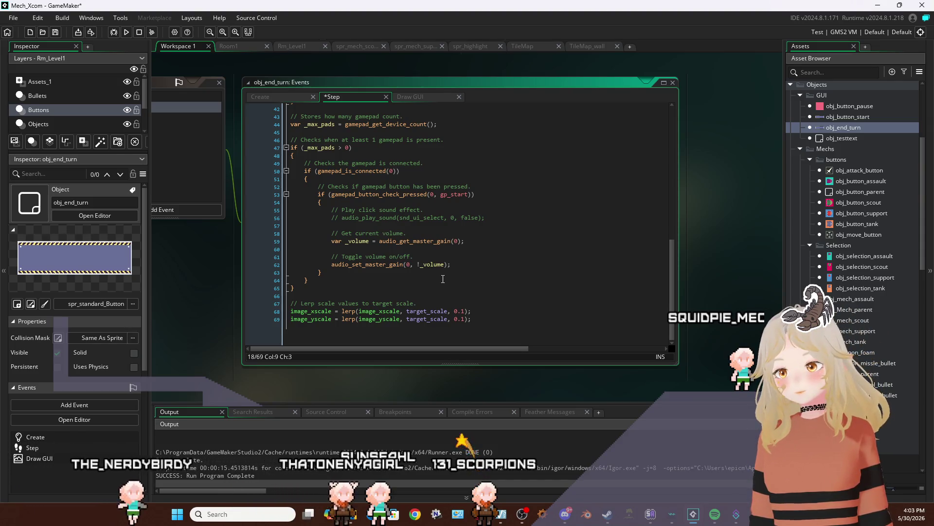
pyautogui.hotkey('ctrl', 's')
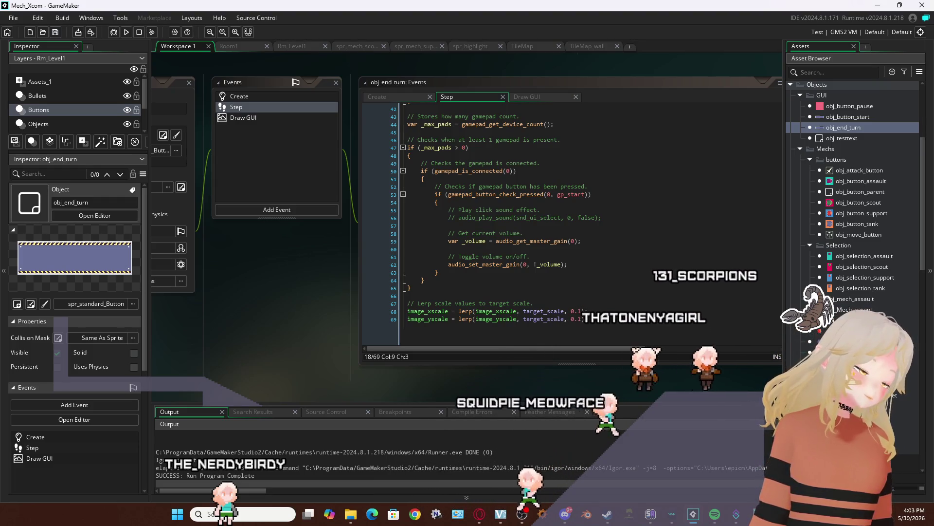
# Open obj_Mech_parent and view its Step event code
pyautogui.doubleClick(855, 310)
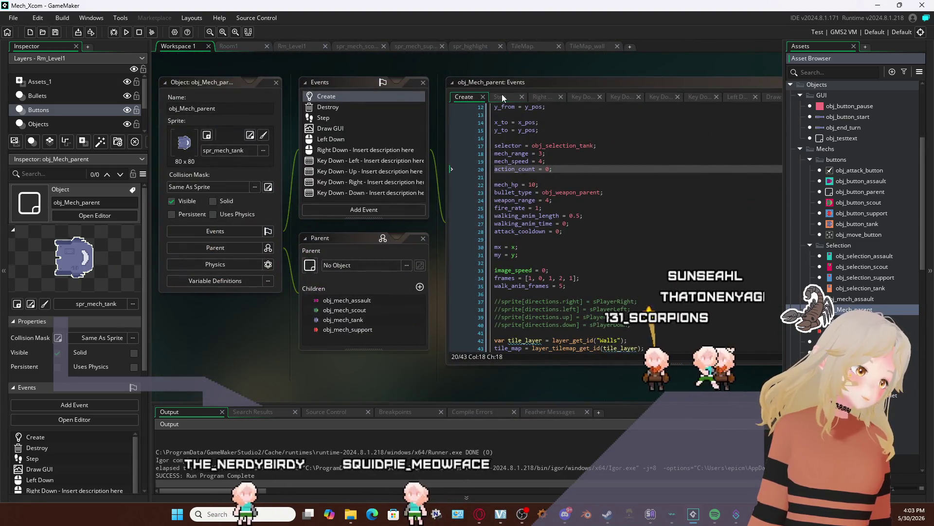
pyautogui.click(501, 95)
pyautogui.hscroll(5, 461, 395)
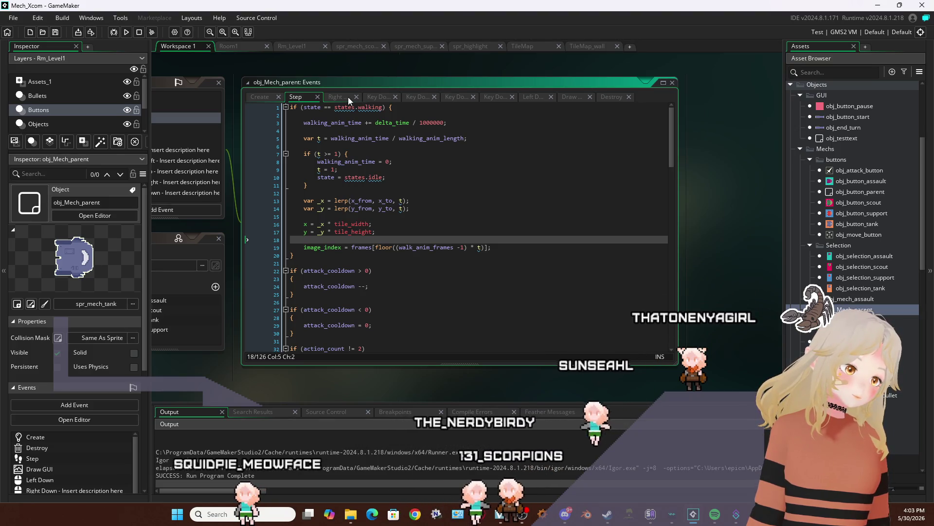
pyautogui.hscroll(-2, 719, 227)
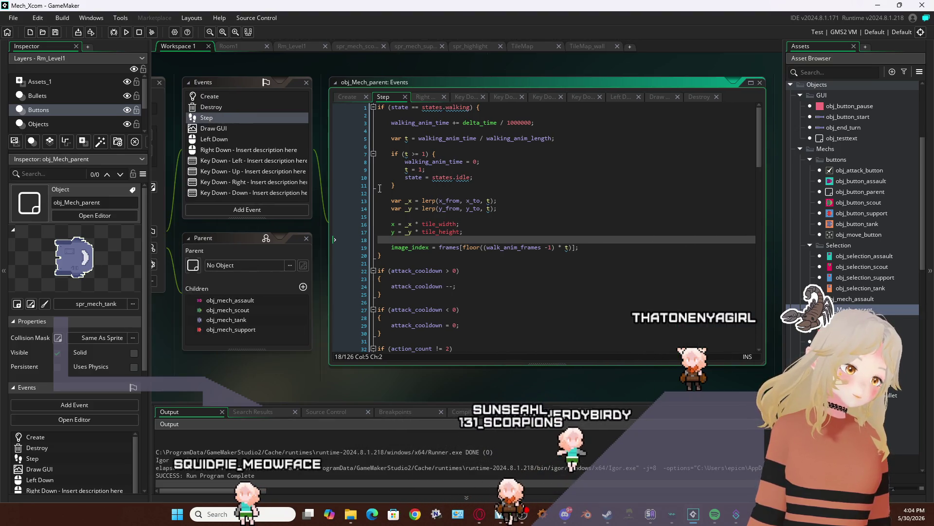
pyautogui.scroll(-4, 389, 223)
pyautogui.scroll(3, 397, 229)
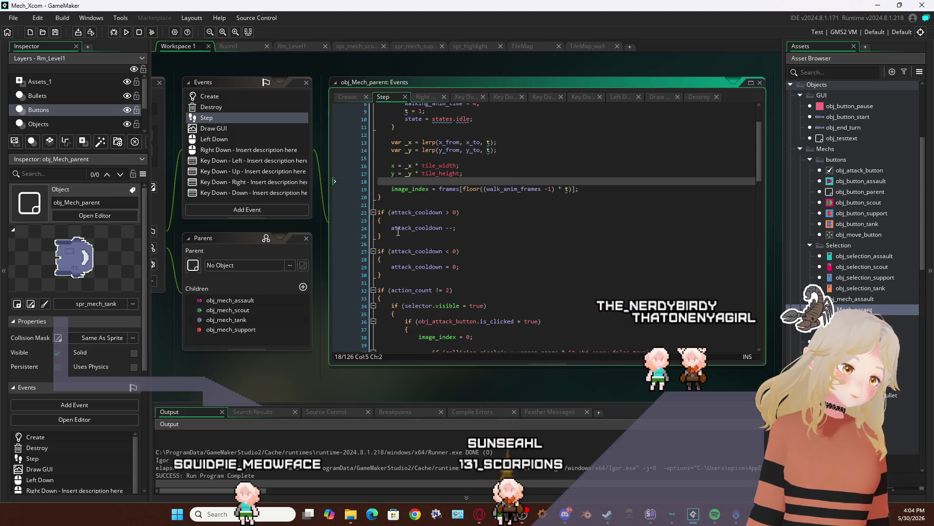
# Paste the action_count reset with-blocks below the walking block and trim the tank block
pyautogui.click(400, 240)
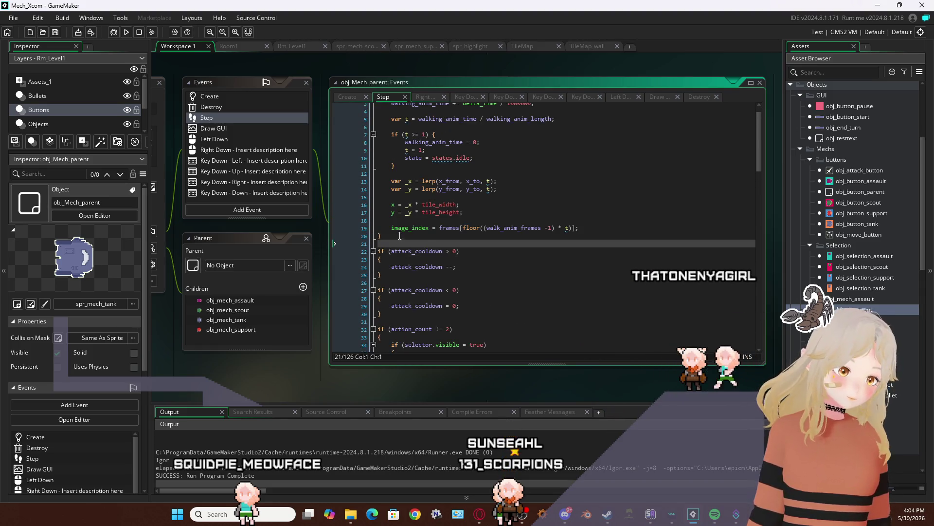
pyautogui.press('Return')
pyautogui.press('Return')
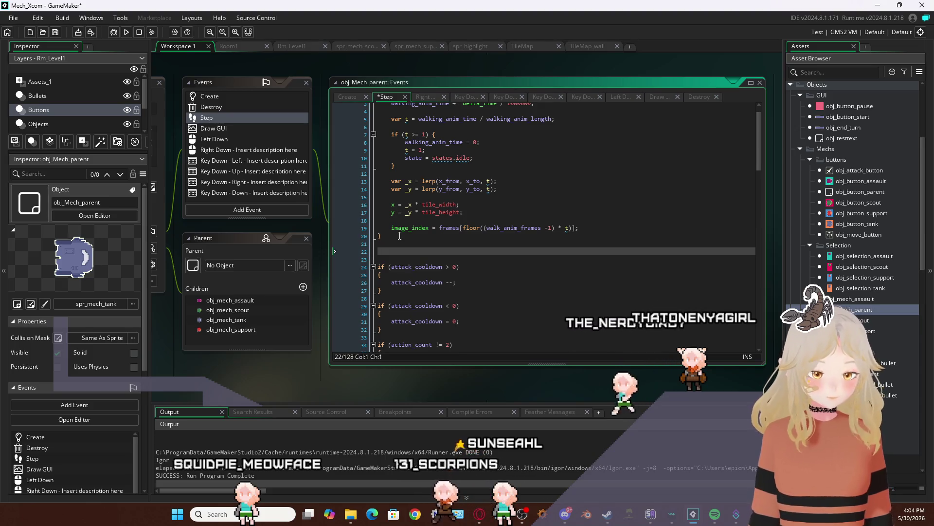
pyautogui.hotkey('ctrl', 'v')
pyautogui.press('BackSpace')
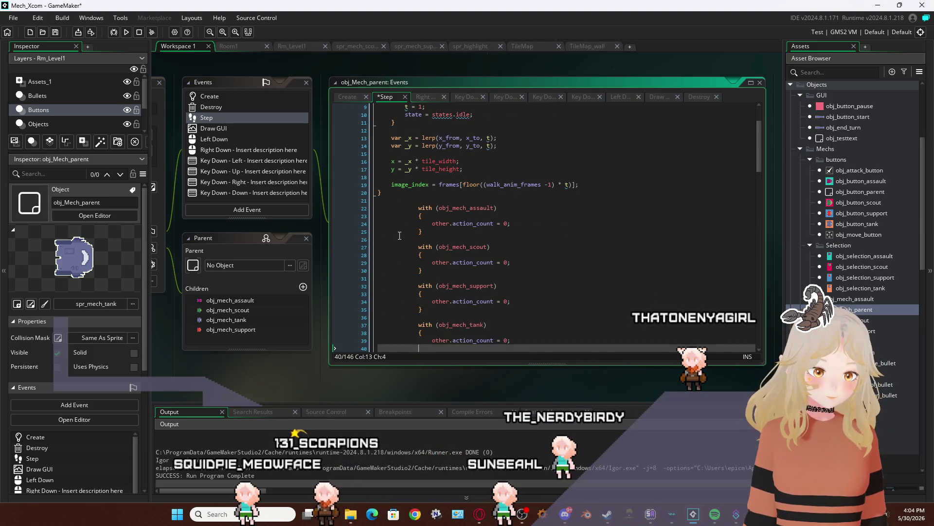
pyautogui.press('BackSpace')
pyautogui.press('BackSpace')
pyautogui.press('BackSpace')
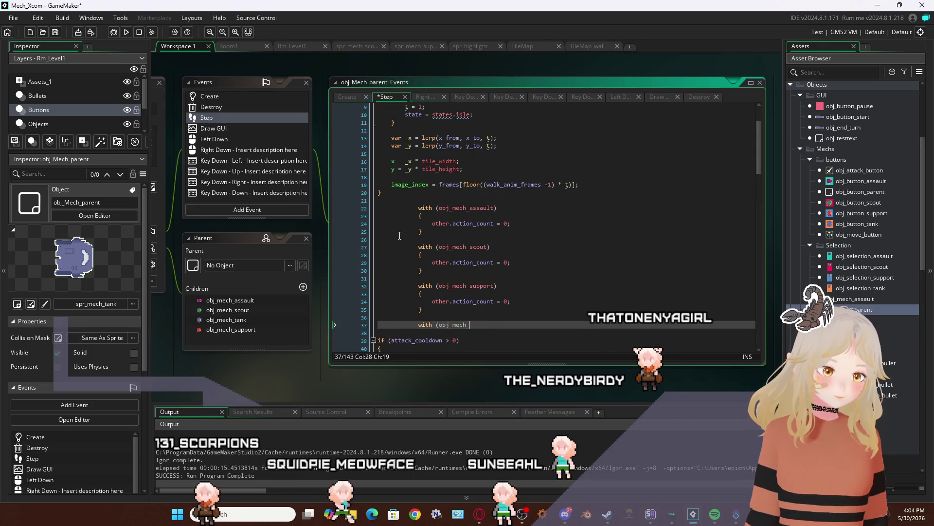
pyautogui.write('(obj_m')
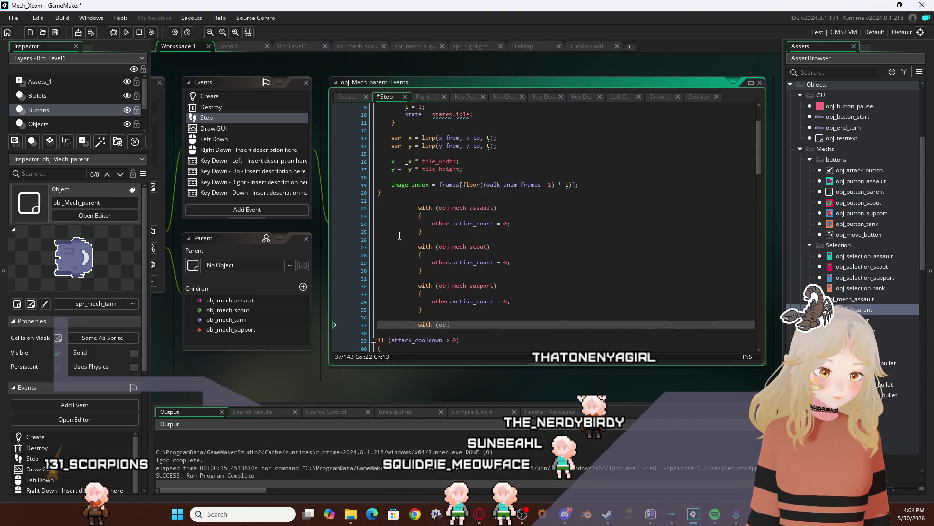
pyautogui.press('BackSpace')
pyautogui.press('BackSpace')
pyautogui.press('BackSpace')
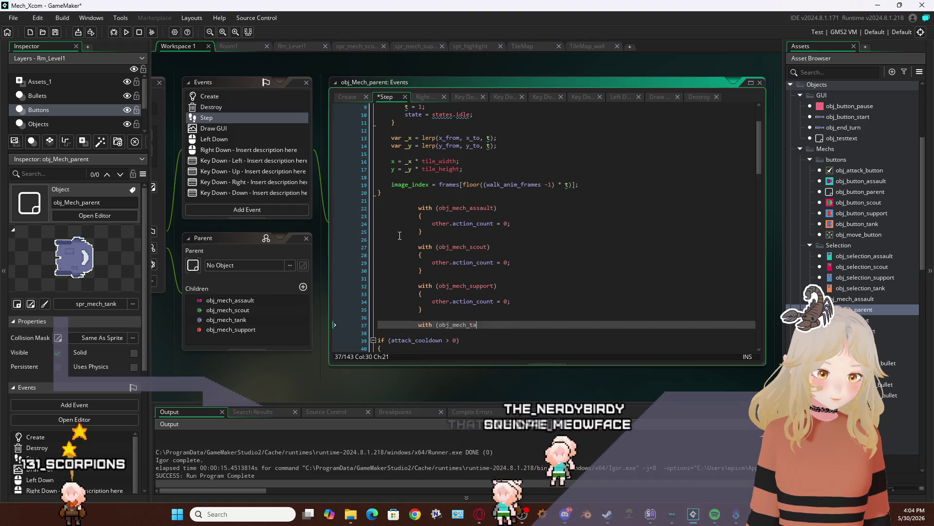
# Delete the support, scout and assault with-blocks and the leftover blank line
pyautogui.press('BackSpace')
pyautogui.press('BackSpace')
pyautogui.press('BackSpace')
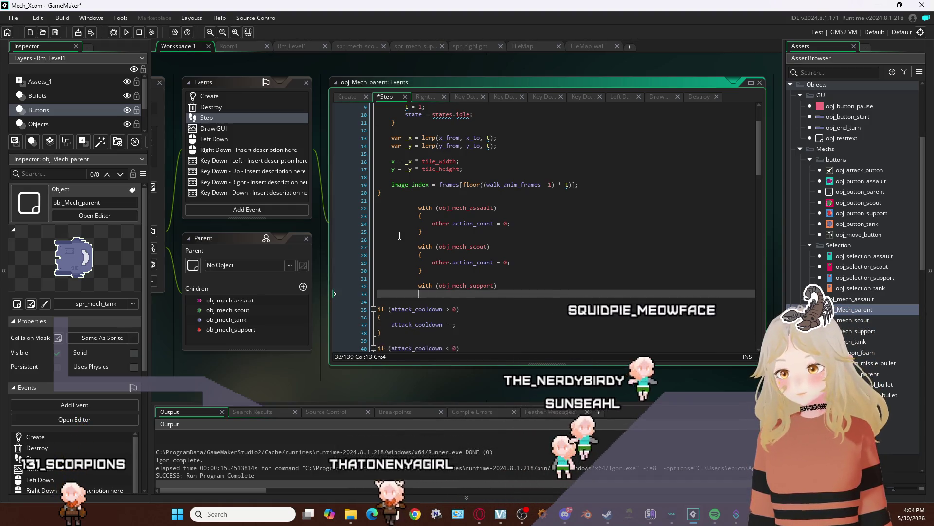
pyautogui.press('BackSpace')
pyautogui.press('BackSpace')
pyautogui.press('BackSpace')
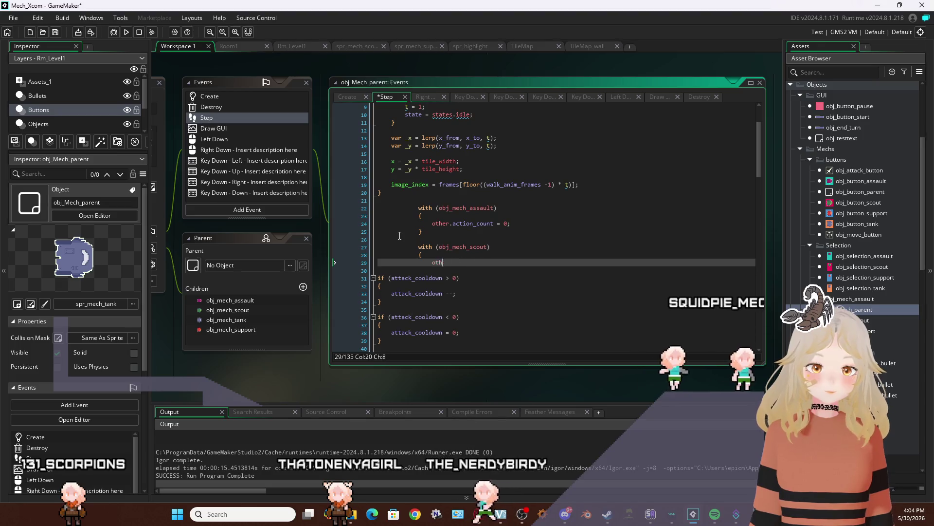
pyautogui.press('BackSpace')
pyautogui.press('BackSpace')
pyautogui.press('BackSpace')
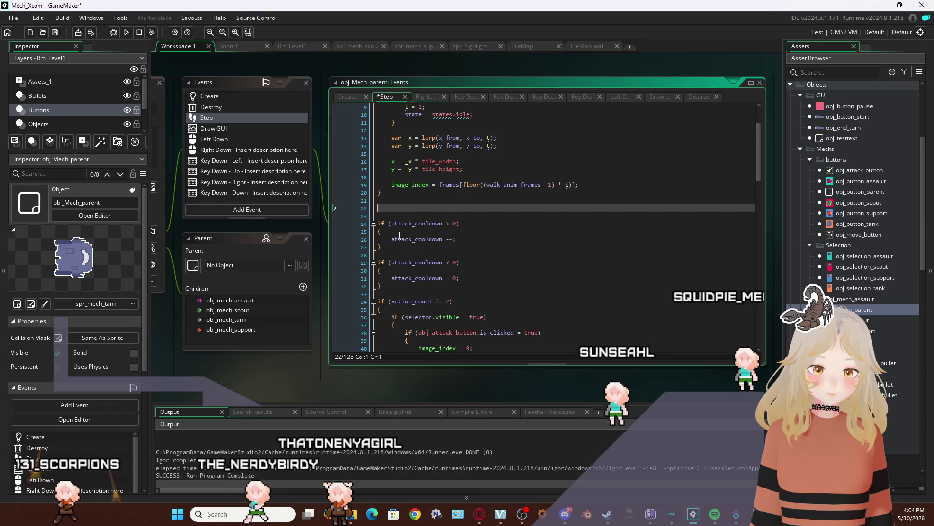
pyautogui.press('BackSpace')
pyautogui.press('BackSpace')
pyautogui.press('Return')
pyautogui.write('if')
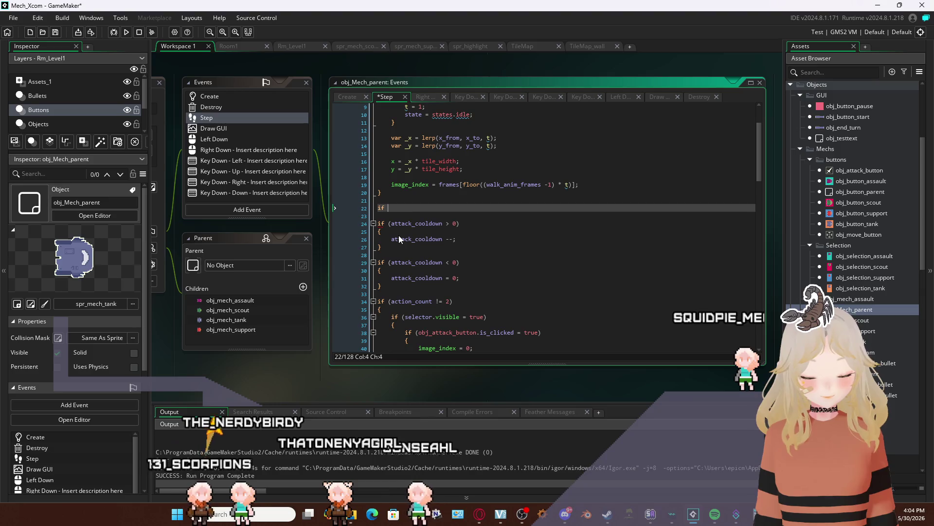
# Begin an if condition on line 22, trying obj_enemy members before trimming back to 'if (obj_e'
pyautogui.write('(obj')
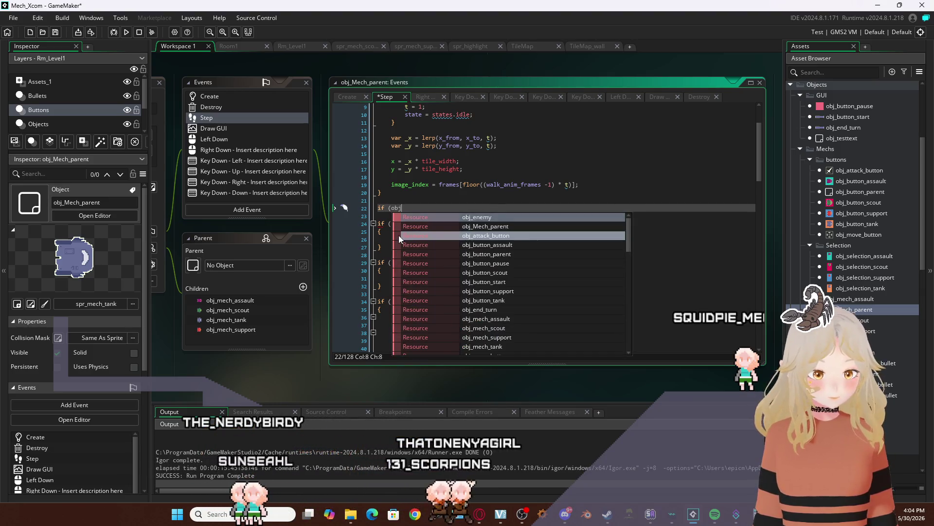
pyautogui.press('Return')
pyautogui.press('BackSpace')
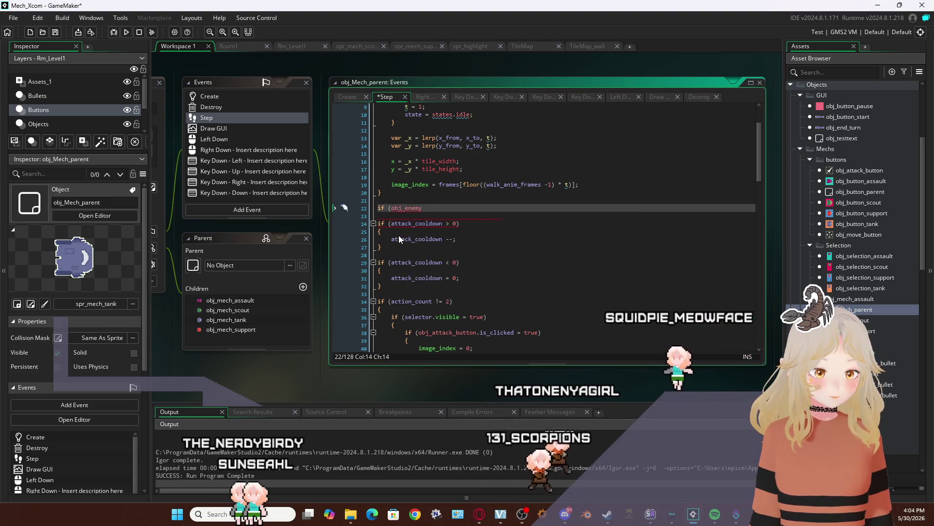
pyautogui.press('Tab')
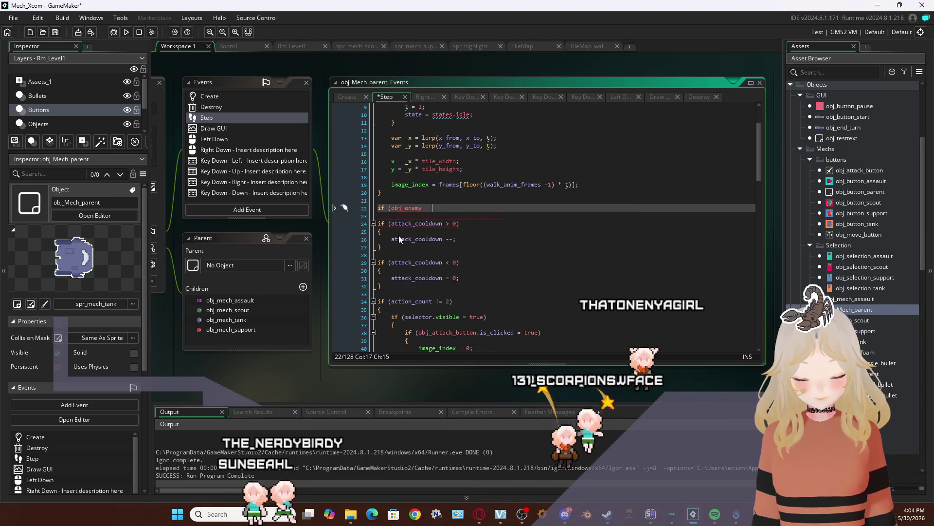
pyautogui.write('_')
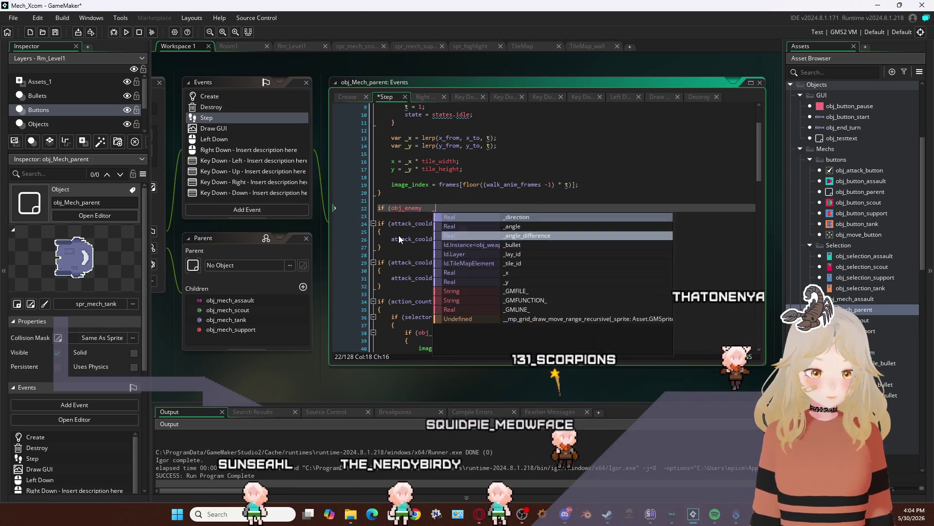
pyautogui.press('BackSpace')
pyautogui.press('BackSpace')
pyautogui.press('BackSpace')
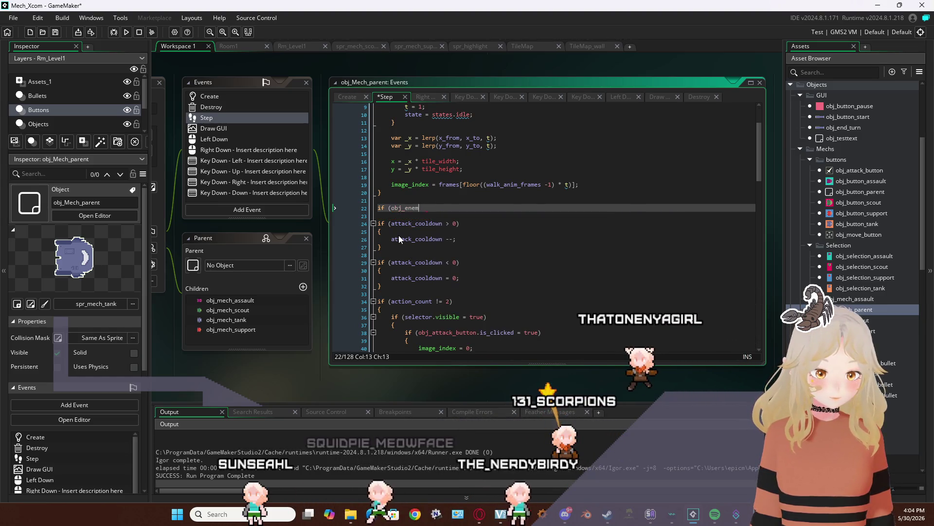
pyautogui.write('y')
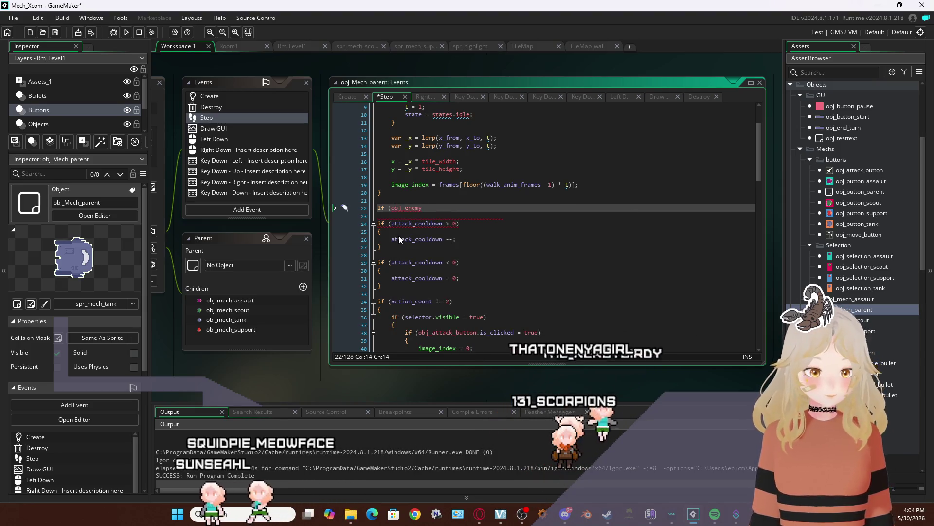
pyautogui.press('BackSpace')
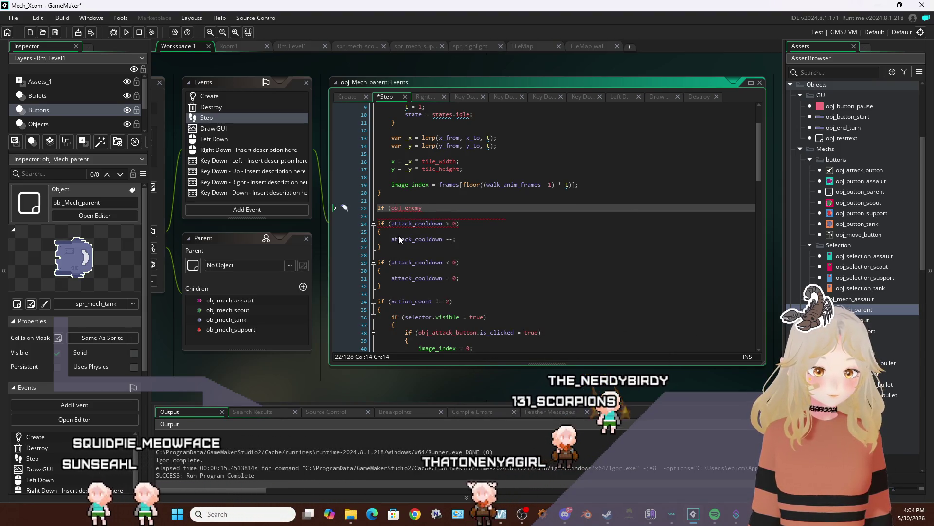
pyautogui.write('.')
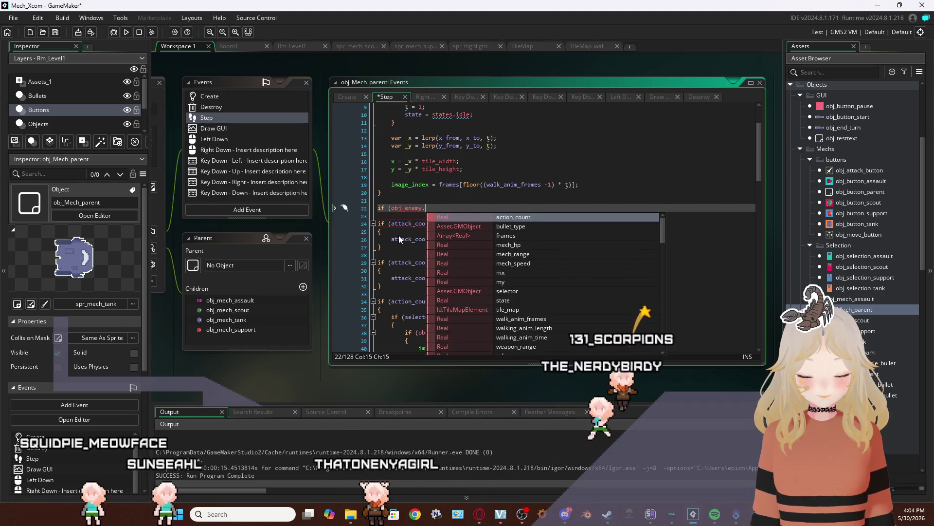
pyautogui.write('is')
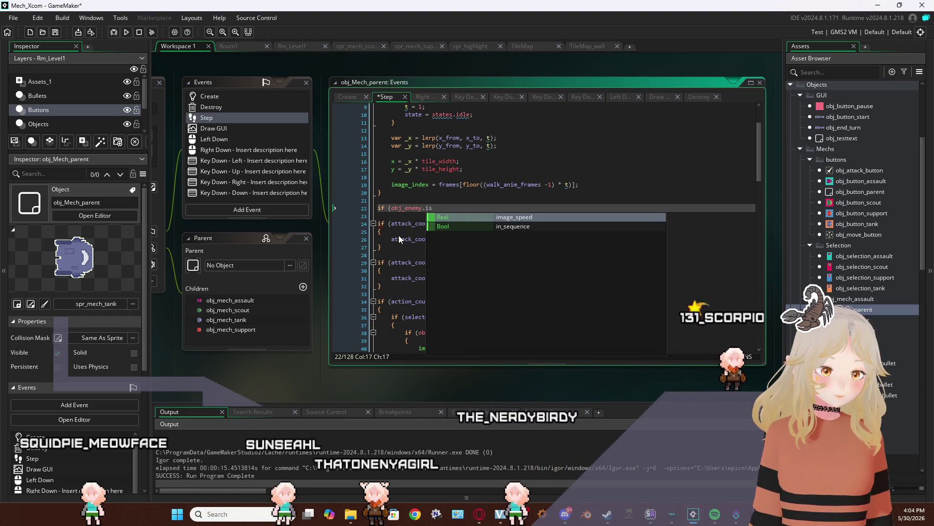
pyautogui.press('BackSpace')
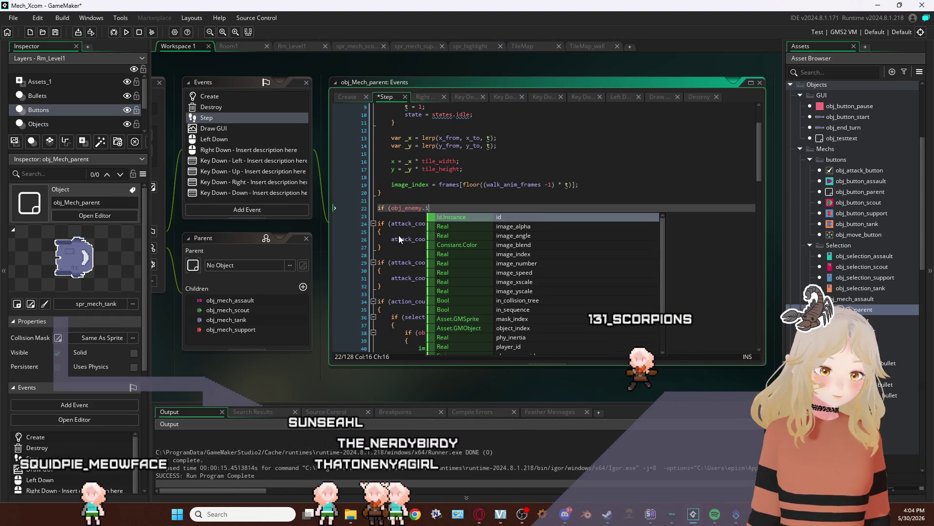
pyautogui.press('BackSpace')
pyautogui.write('cl')
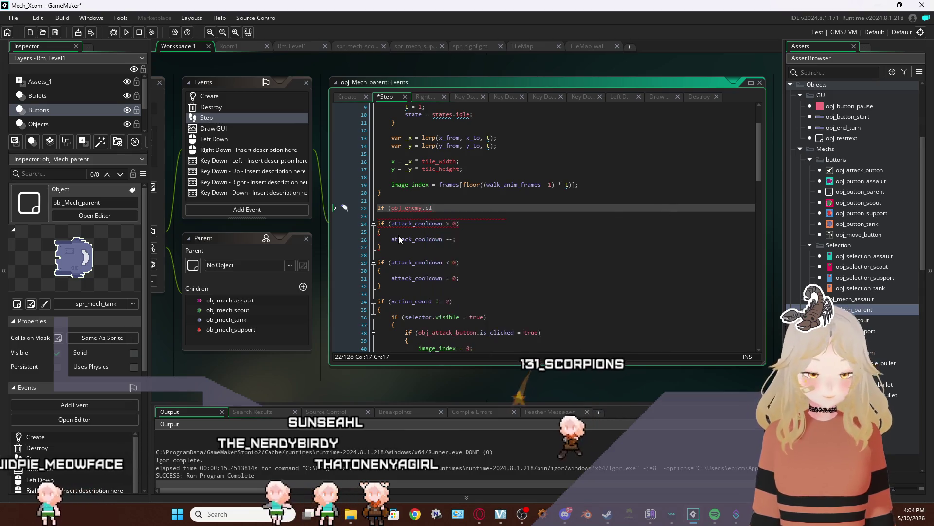
pyautogui.press('BackSpace')
pyautogui.press('BackSpace')
pyautogui.press('BackSpace')
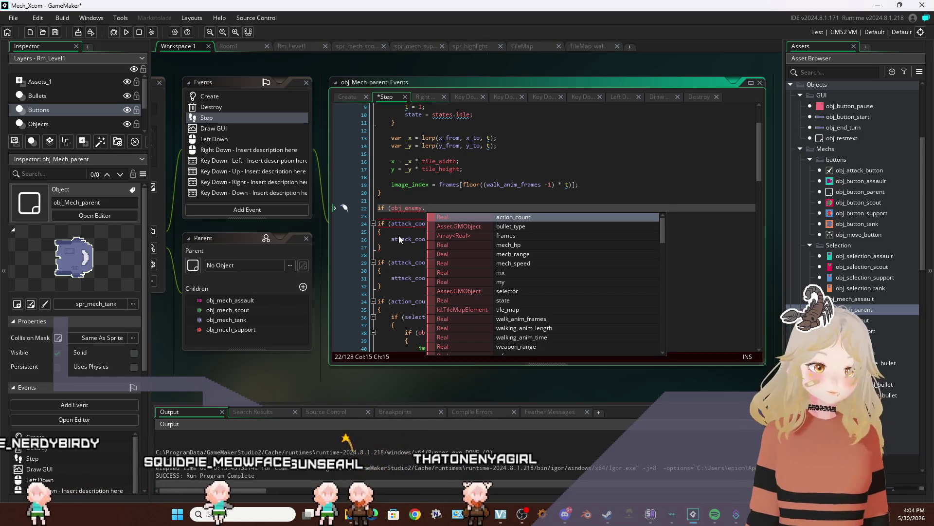
pyautogui.press('F12')
pyautogui.press('F12')
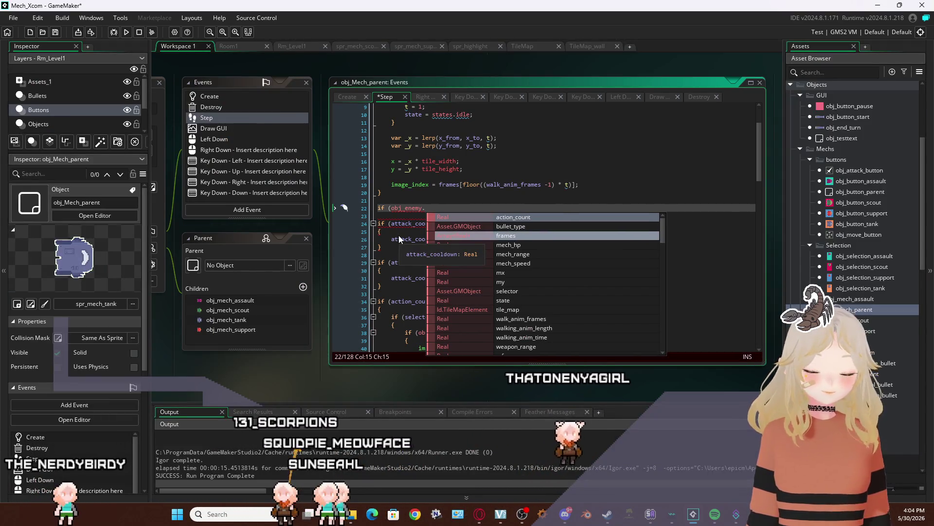
pyautogui.press('BackSpace')
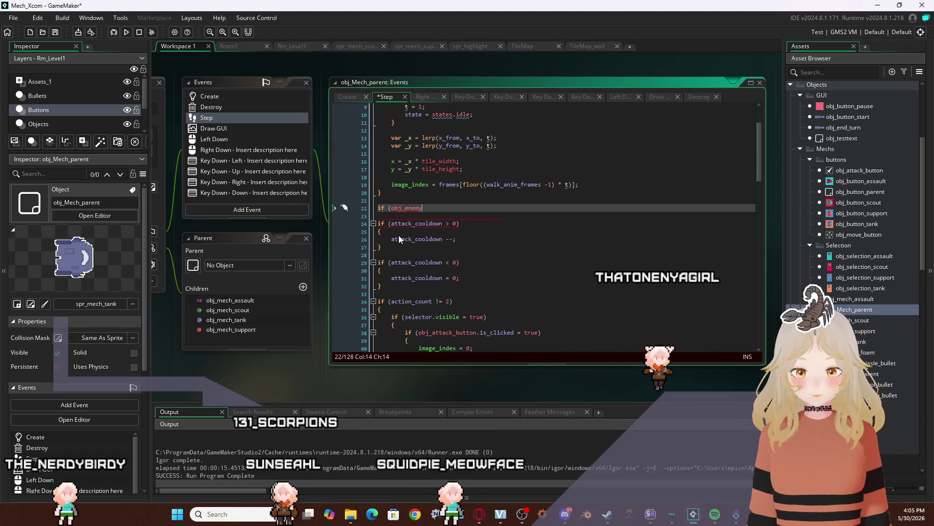
pyautogui.press('BackSpace')
pyautogui.press('BackSpace')
pyautogui.press('BackSpace')
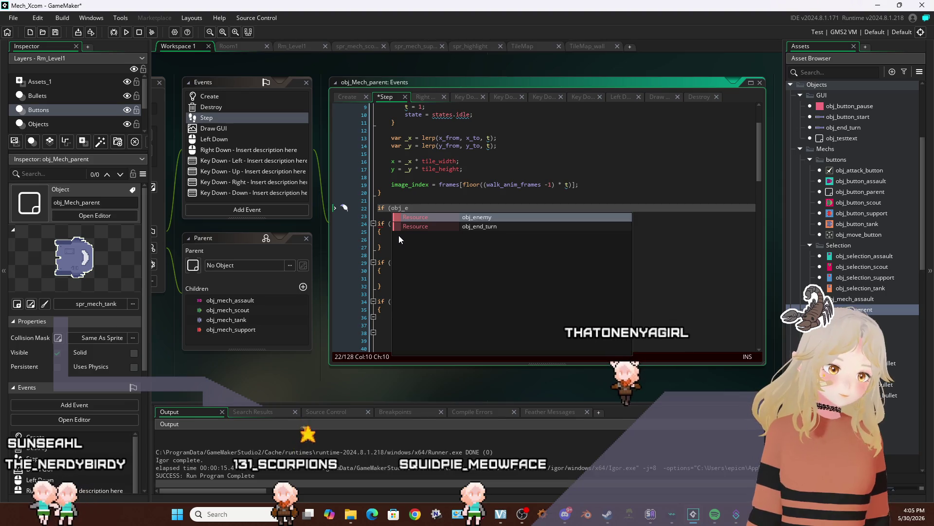
# Complete the condition as if (obj_end_turn.is_clicked = true)
pyautogui.press('Down')
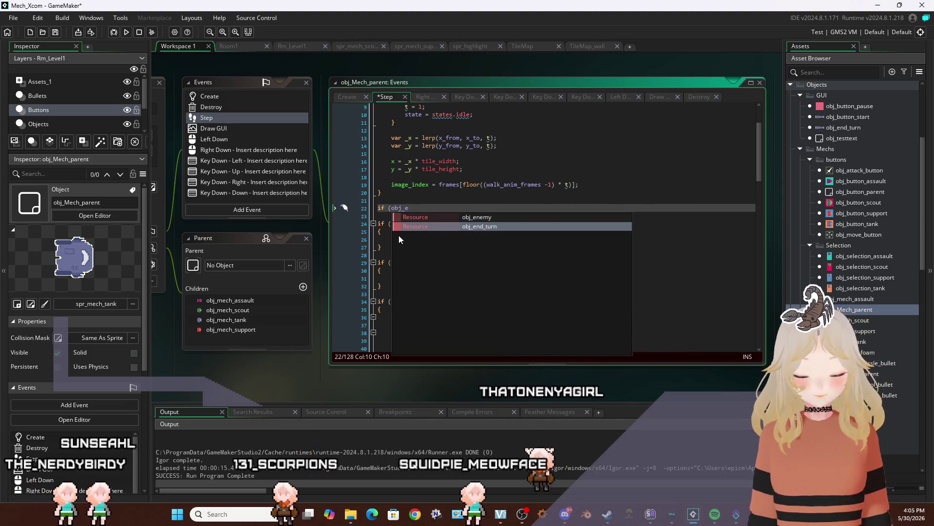
pyautogui.press('Return')
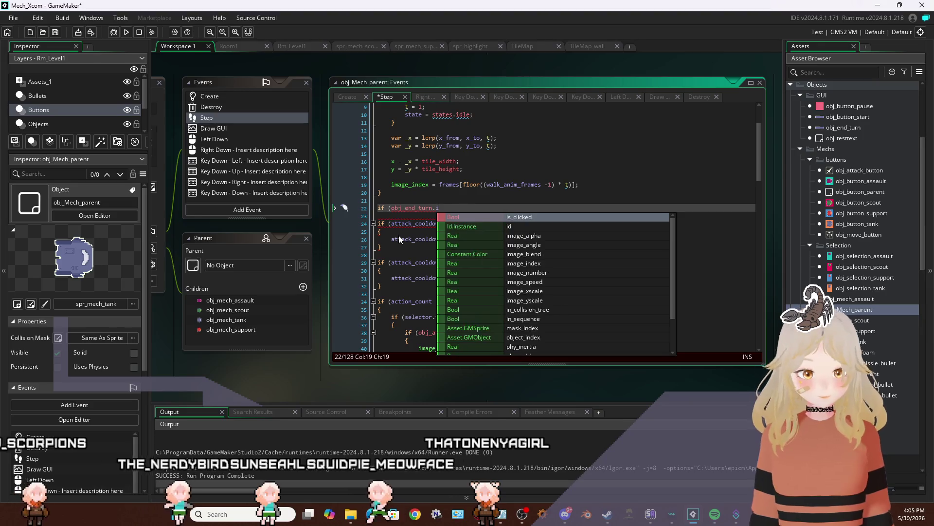
pyautogui.write('is')
pyautogui.press('Return')
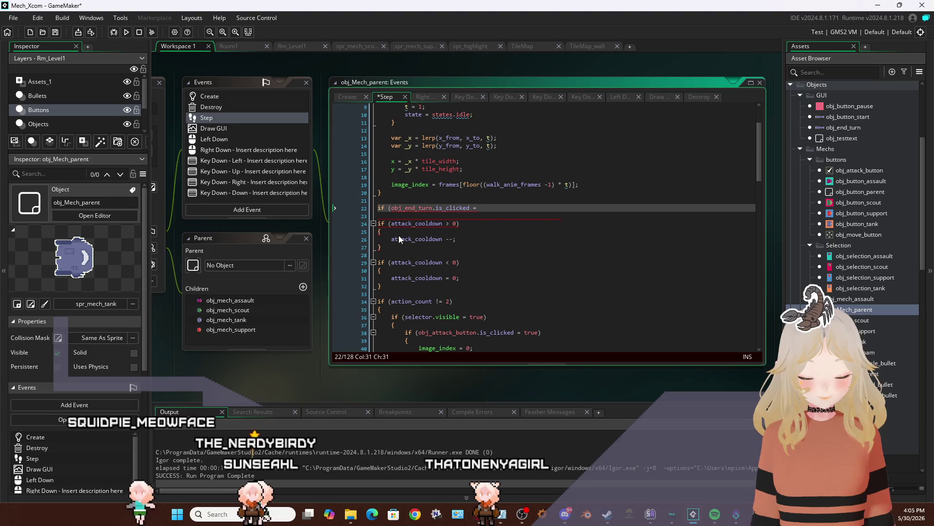
pyautogui.write('true')
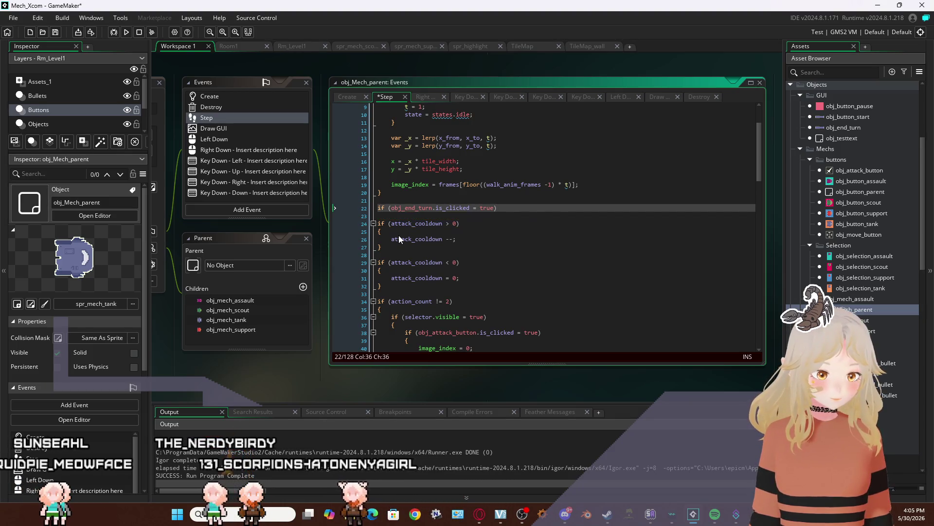
pyautogui.press('Return')
pyautogui.write('{')
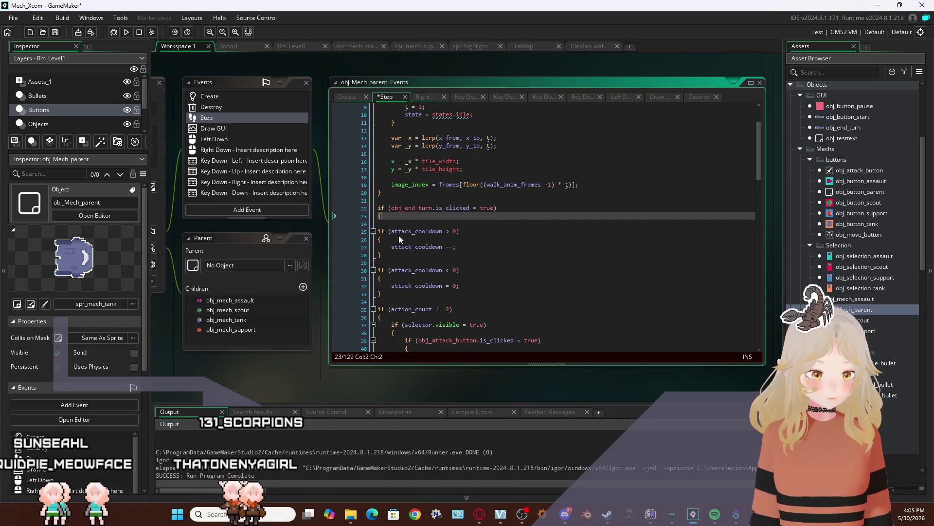
# Add action_count = 0; inside the block and save the project
pyautogui.press('Return')
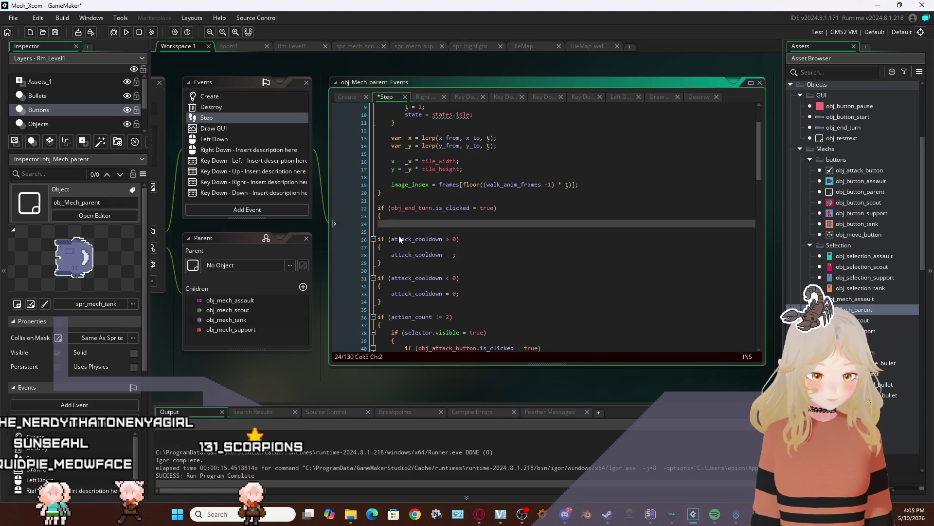
pyautogui.write('act')
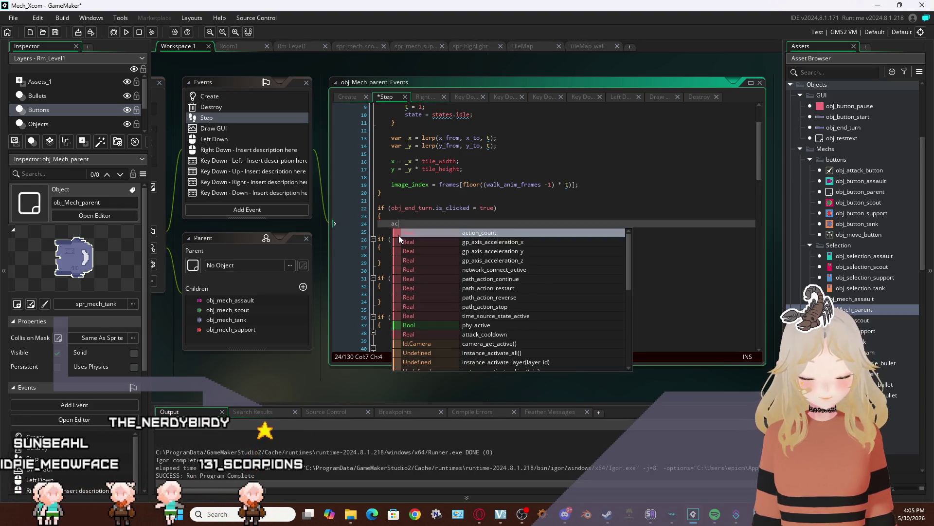
pyautogui.press('Return')
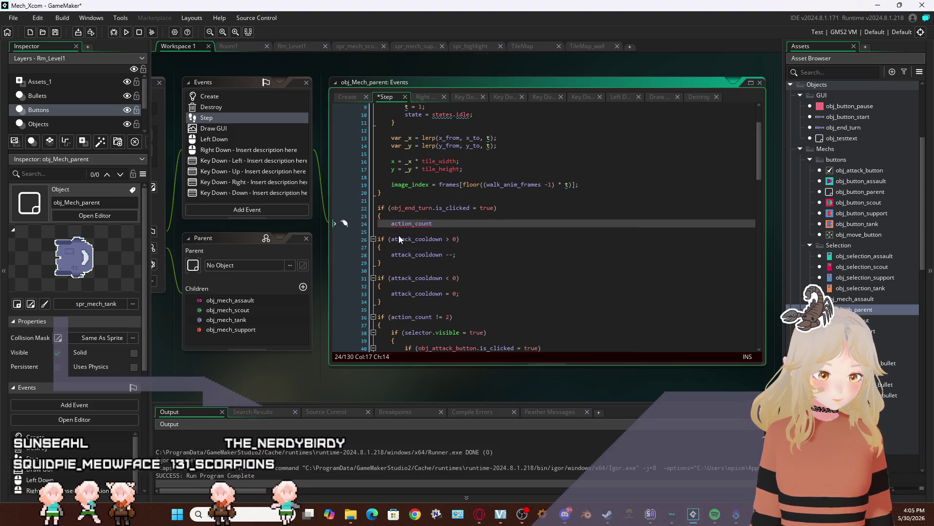
pyautogui.write(' = ')
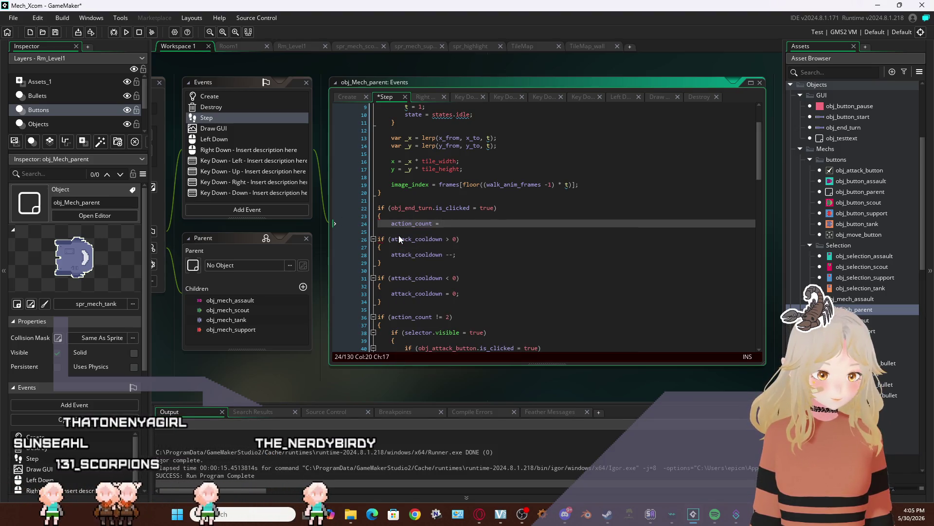
pyautogui.write('0;')
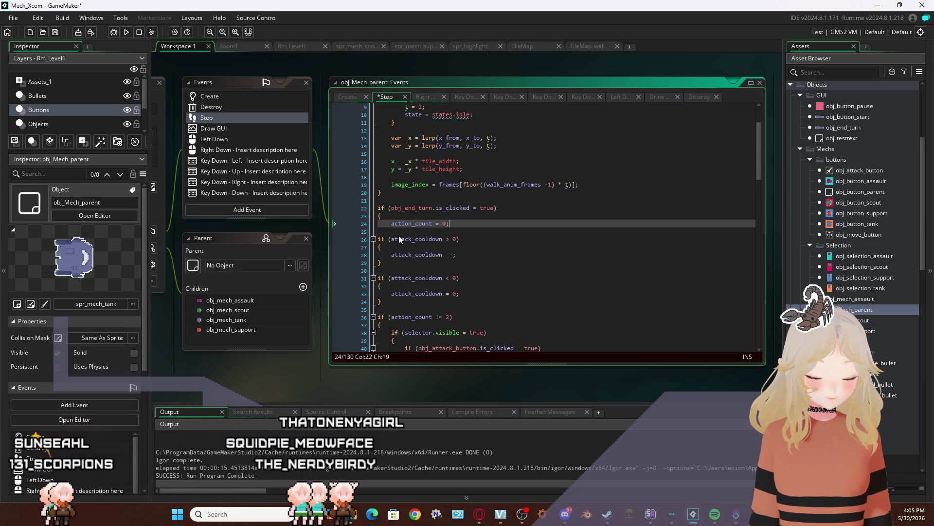
pyautogui.press('Return')
pyautogui.write('}')
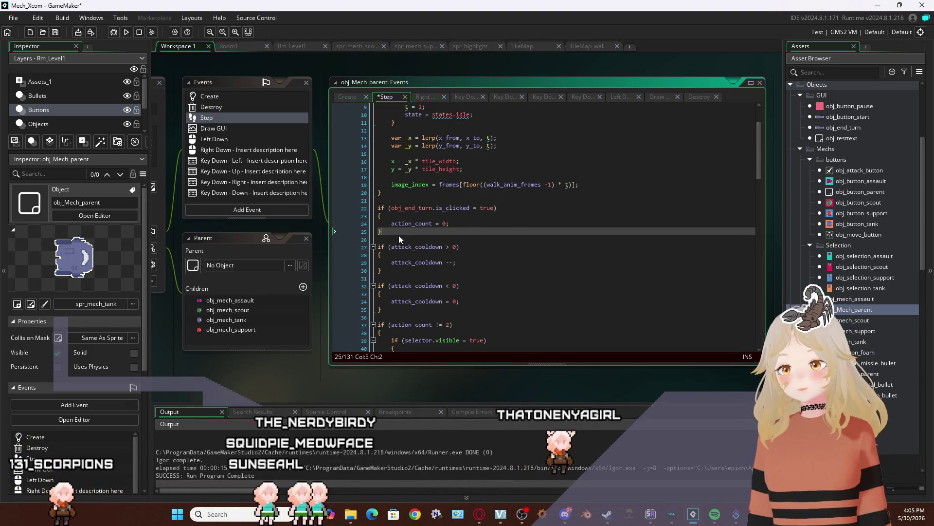
pyautogui.click(57, 33)
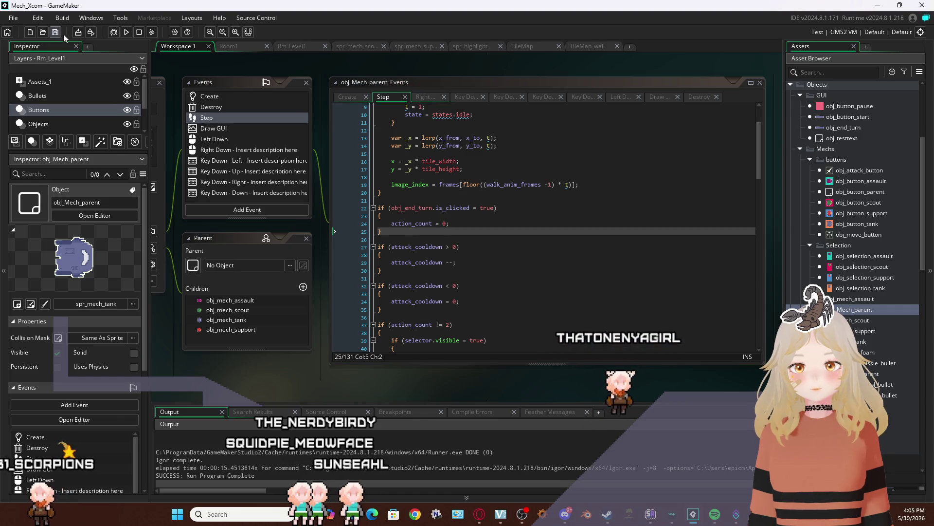
# Run and start the game, then move the tank right and the assault mech
pyautogui.click(124, 32)
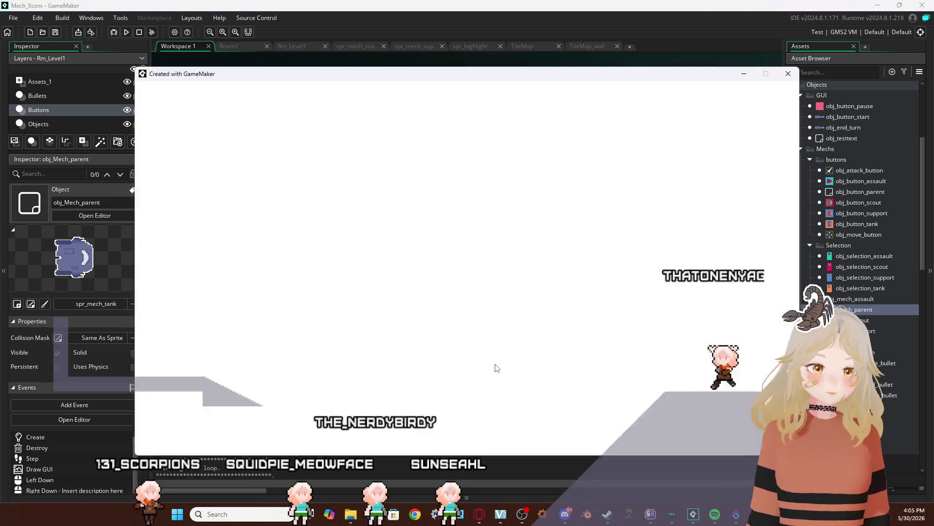
pyautogui.click(494, 304)
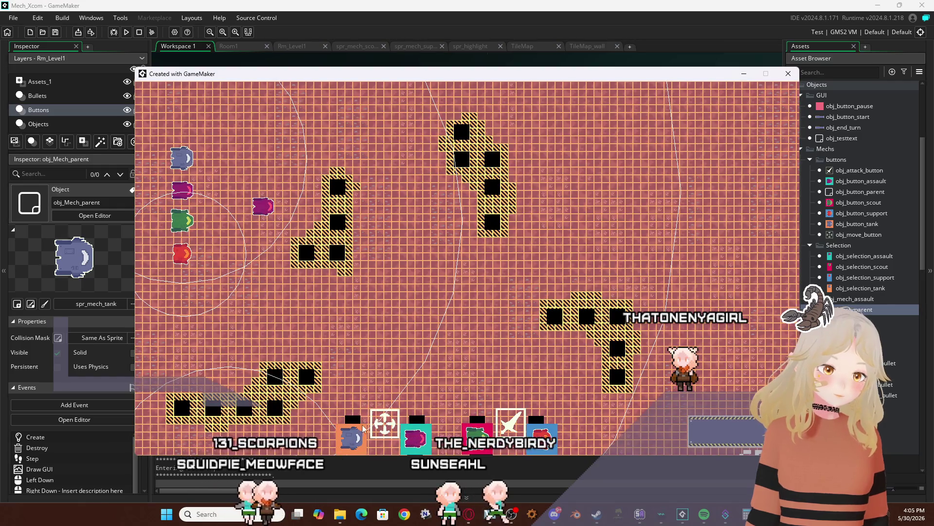
pyautogui.click(352, 436)
pyautogui.click(217, 158)
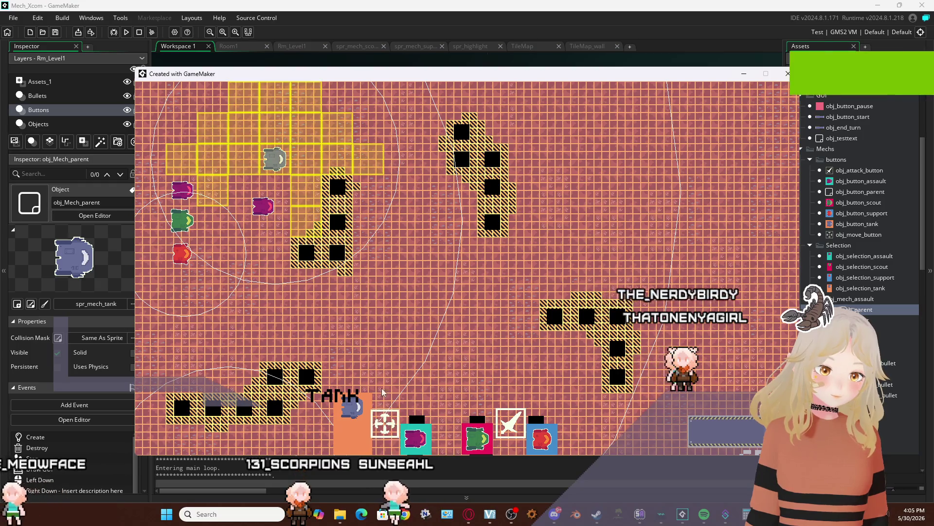
pyautogui.click(368, 159)
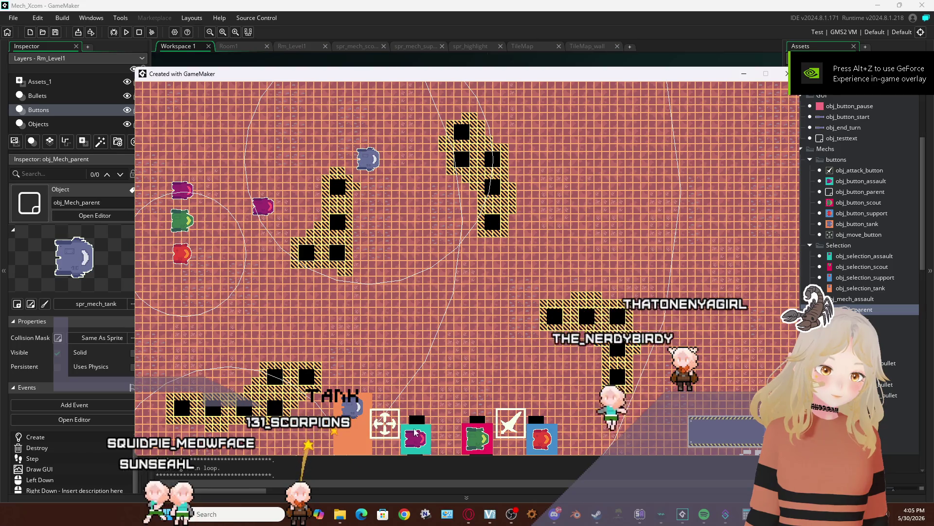
pyautogui.click(415, 431)
pyautogui.click(208, 254)
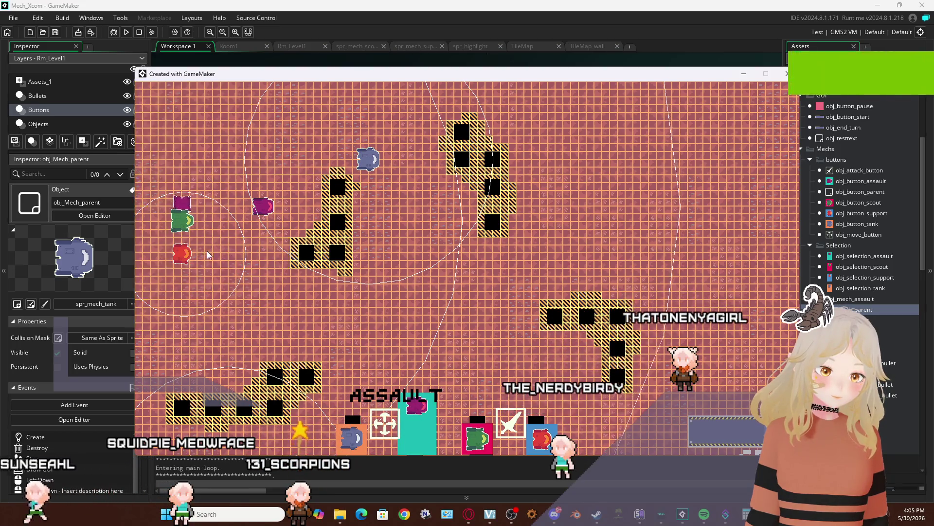
pyautogui.click(228, 201)
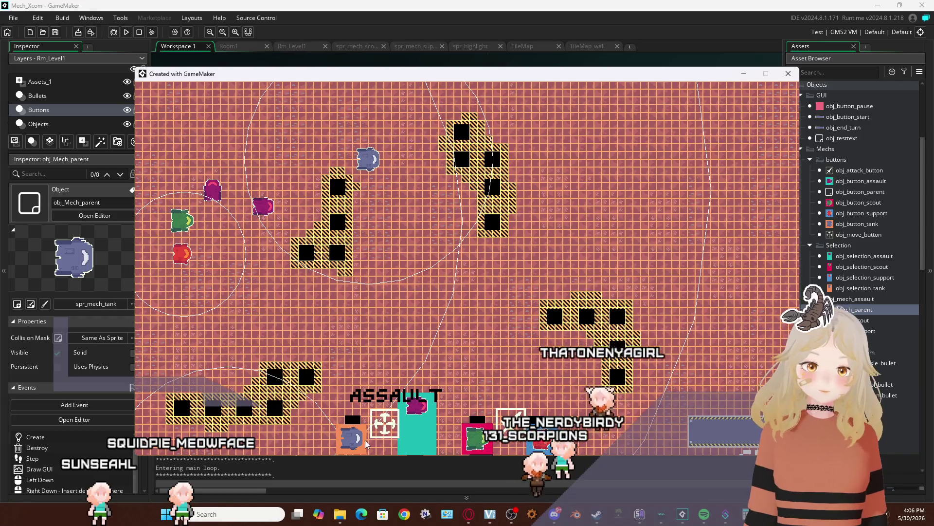
# Move the tank mech down, left, and toward the obstacles in turn
pyautogui.click(365, 442)
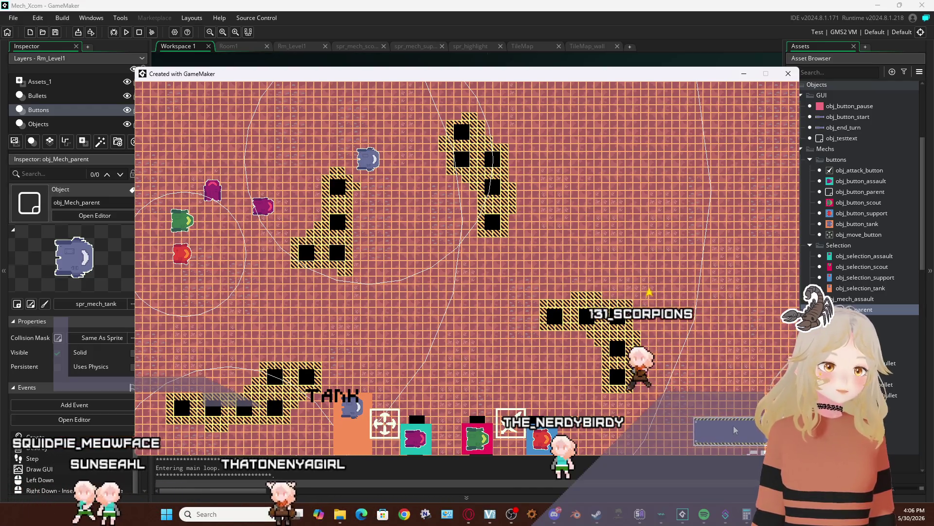
pyautogui.click(367, 159)
pyautogui.click(375, 227)
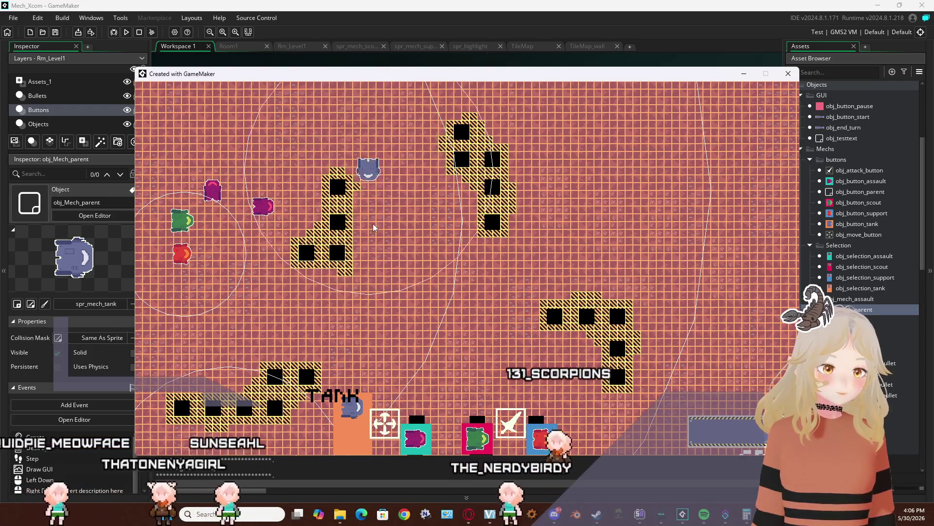
pyautogui.click(370, 224)
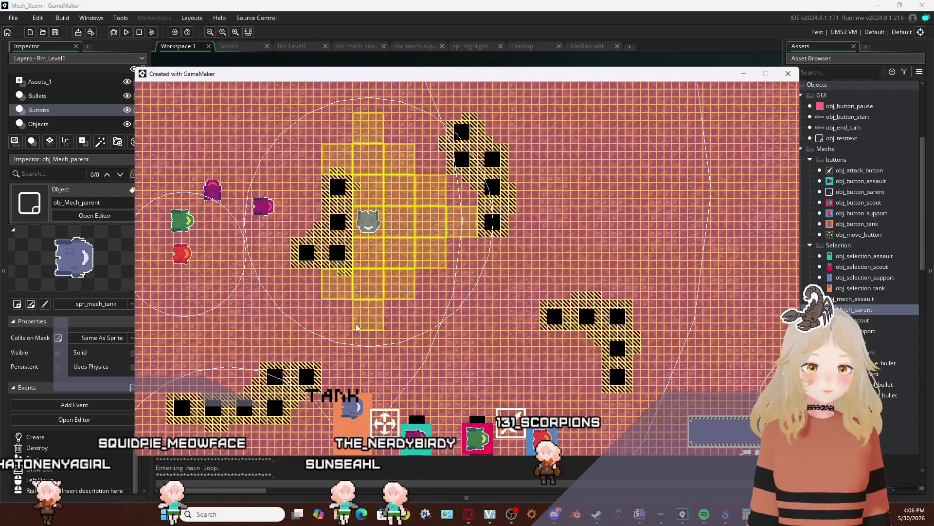
pyautogui.click(357, 327)
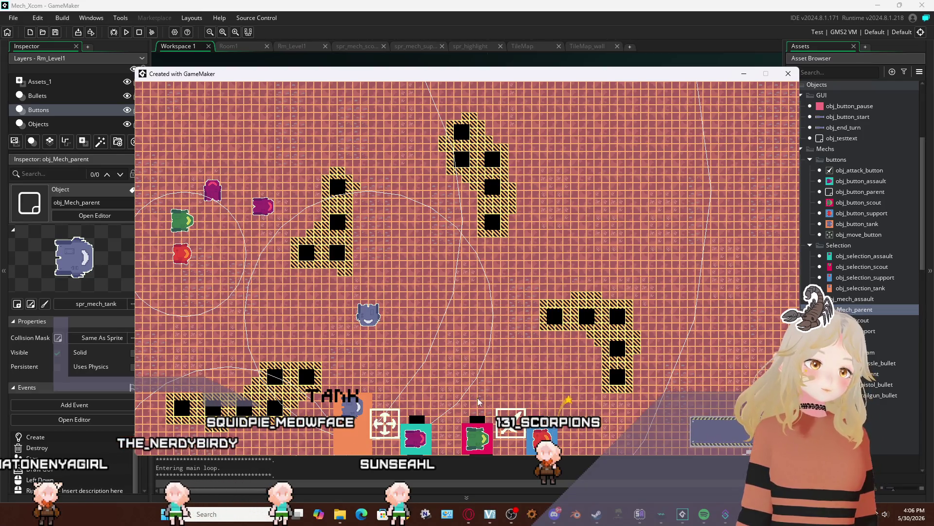
pyautogui.click(379, 423)
pyautogui.click(280, 317)
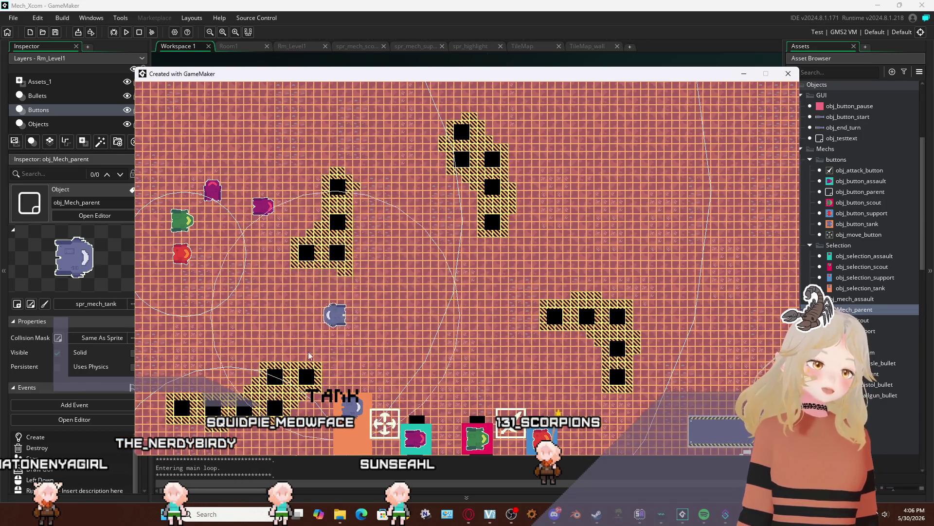
pyautogui.click(378, 422)
pyautogui.click(341, 351)
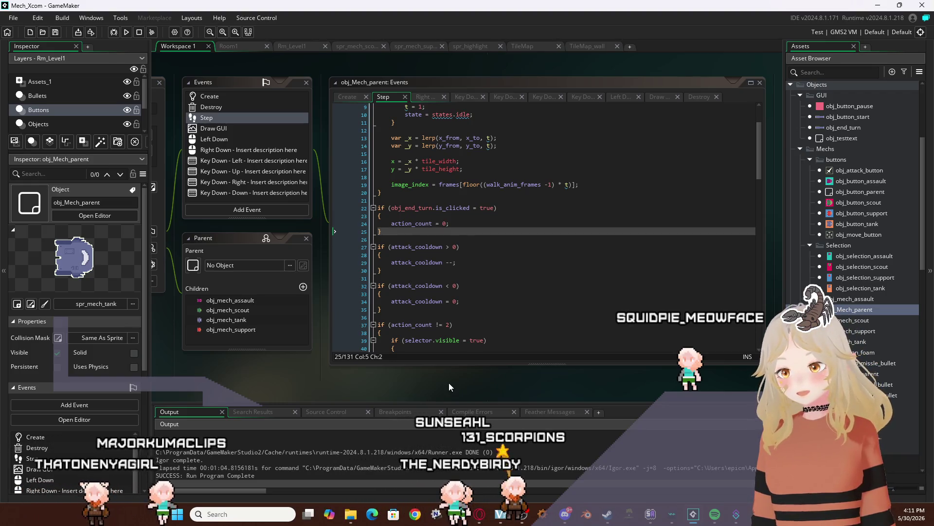
pyautogui.moveTo(651, 514)
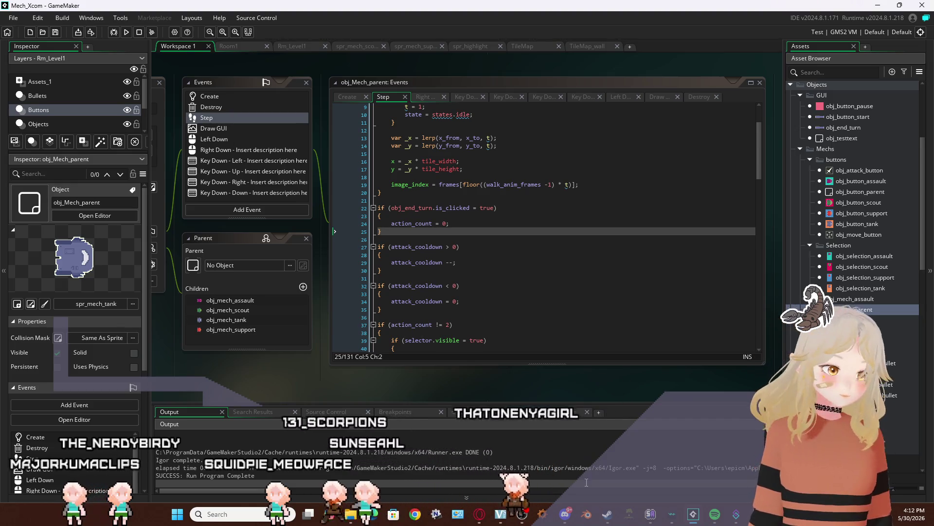
# Switch to the Steam Stream Avatars library page, then back to the Aseprite Home screen
pyautogui.click(606, 515)
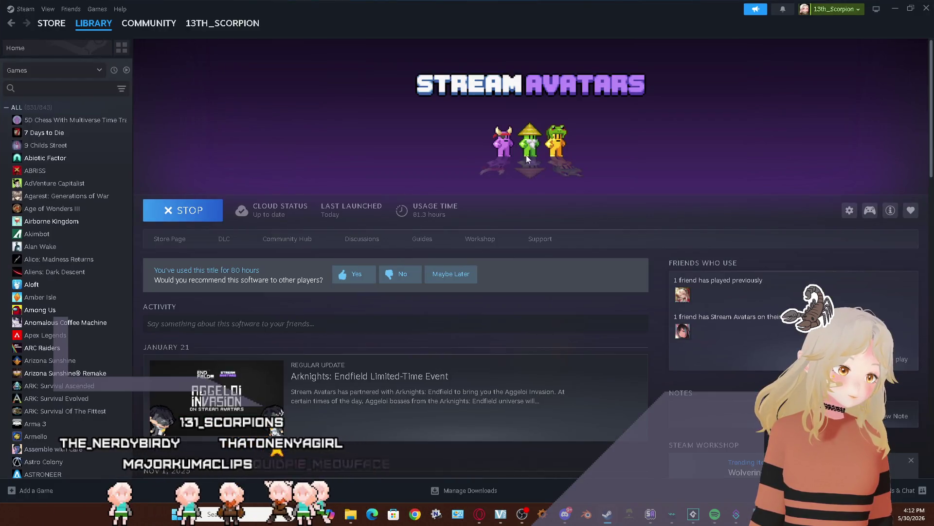
pyautogui.hotkey('alt', 'Tab')
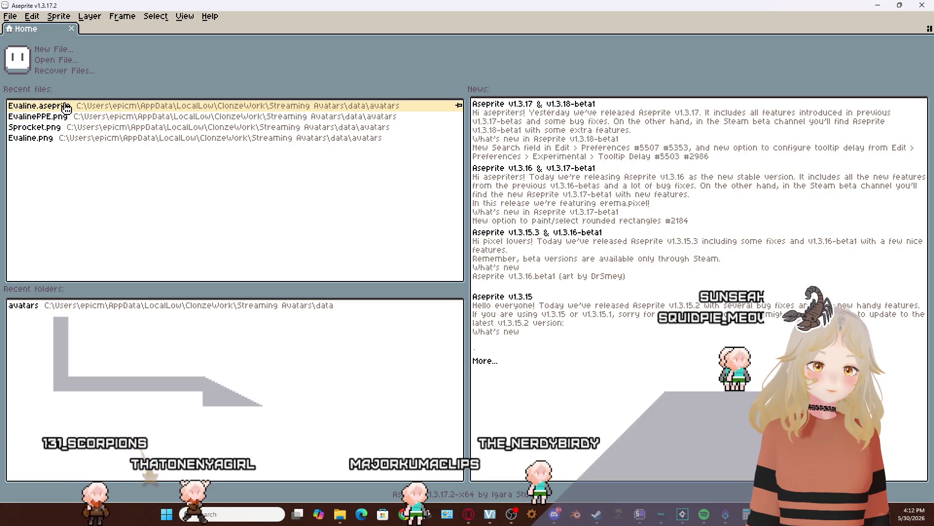
# Open Evaline.aseprite from Recent files, zoom in on the sheet, then minimize Aseprite
pyautogui.click(66, 107)
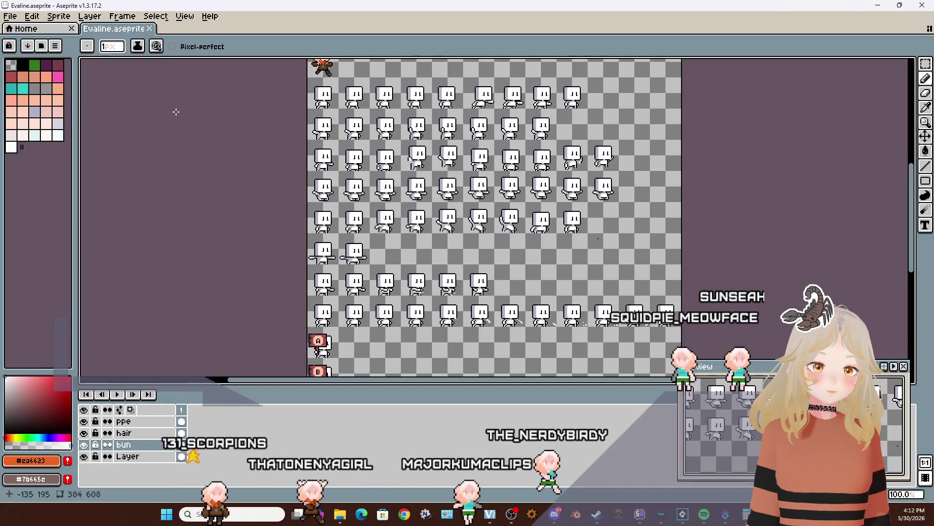
pyautogui.scroll(3, 282, 217)
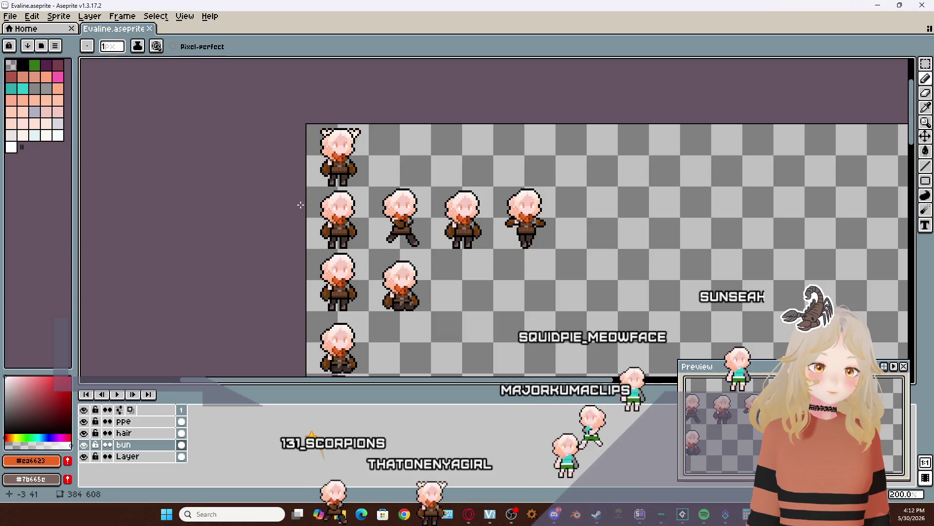
pyautogui.scroll(1, 356, 277)
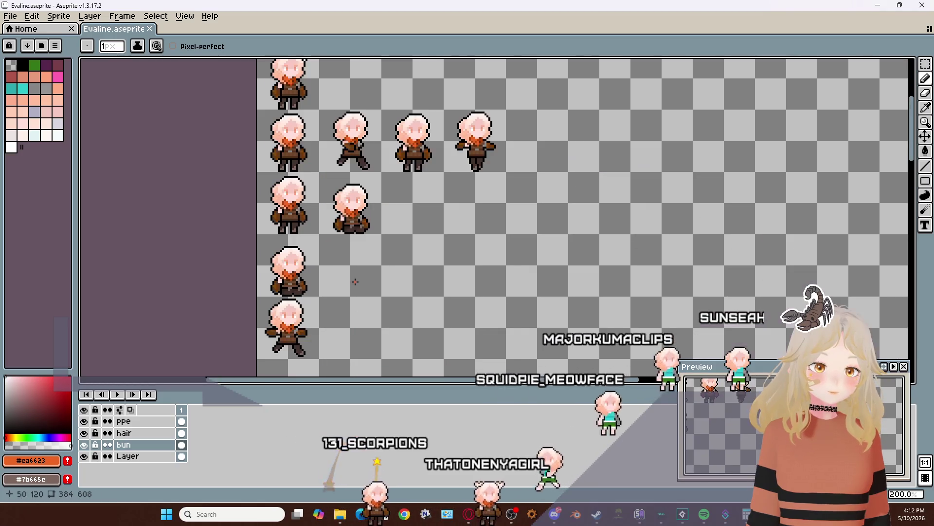
pyautogui.click(875, 5)
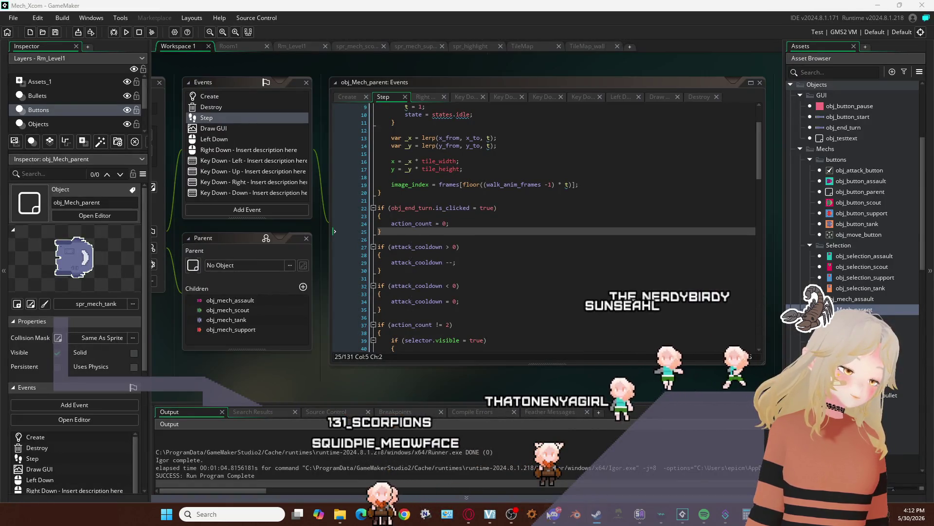
# Bring the Evaline.aseprite sprite sheet in Aseprite back to the front from the taskbar
pyautogui.moveTo(503, 520)
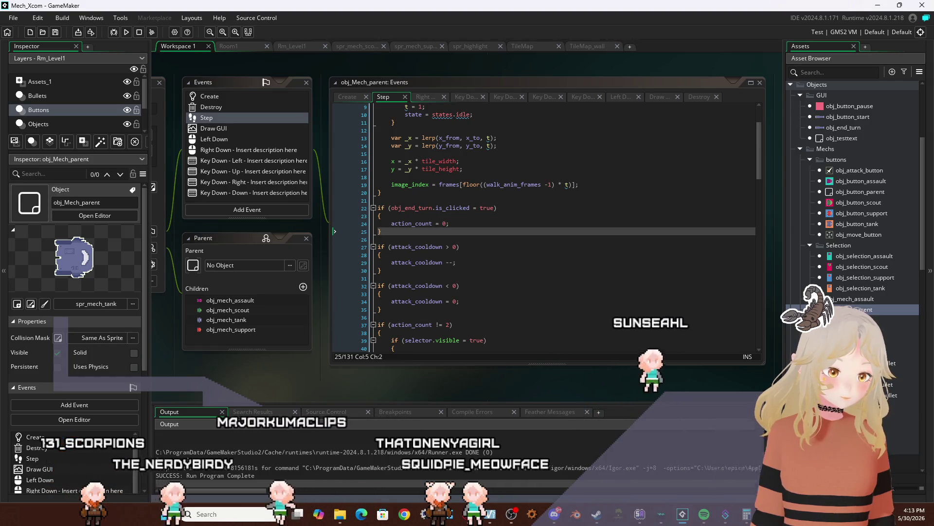
pyautogui.click(642, 516)
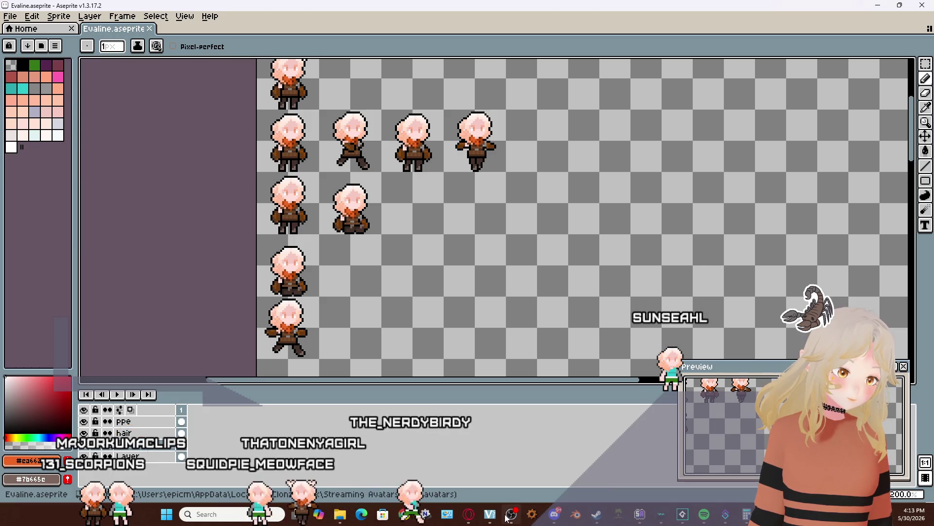
# Close the GameMaker Mech_Xcom window and confirm the exit prompt with OK
pyautogui.moveTo(468, 516)
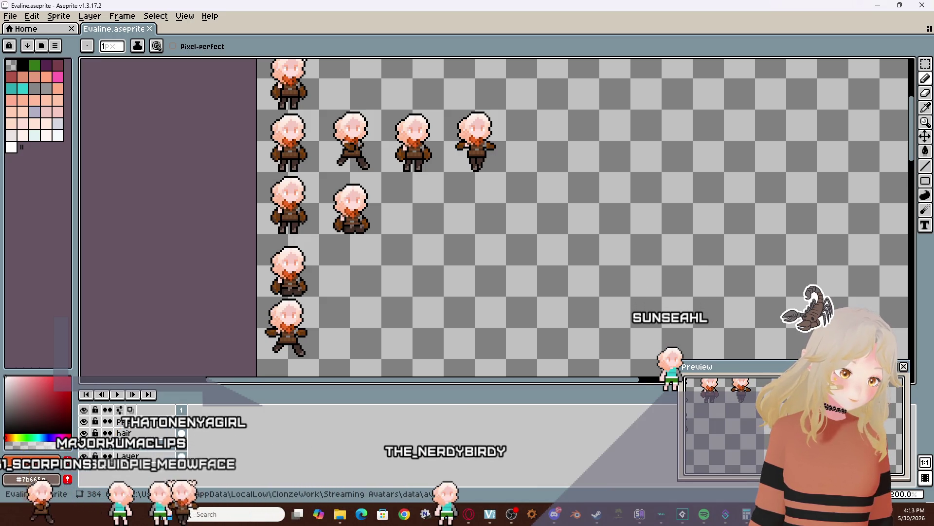
pyautogui.moveTo(692, 520)
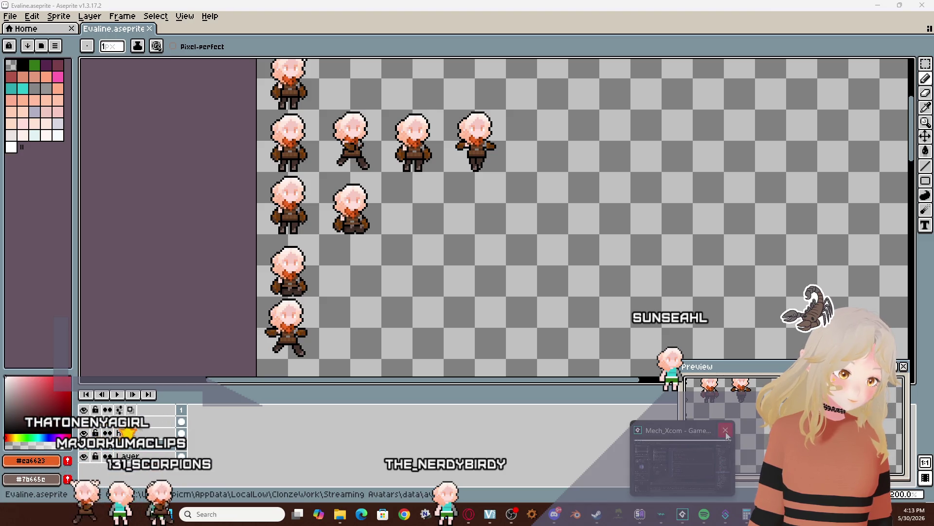
pyautogui.click(708, 457)
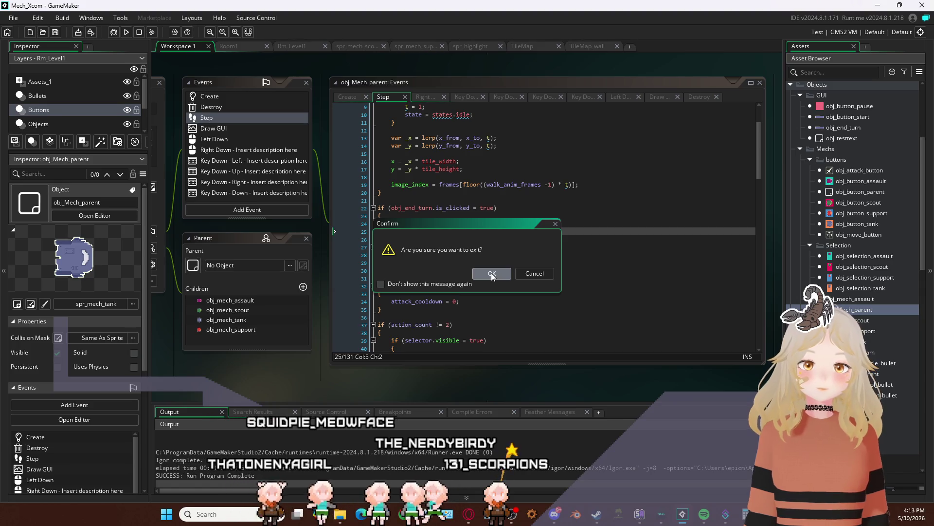
pyautogui.click(492, 274)
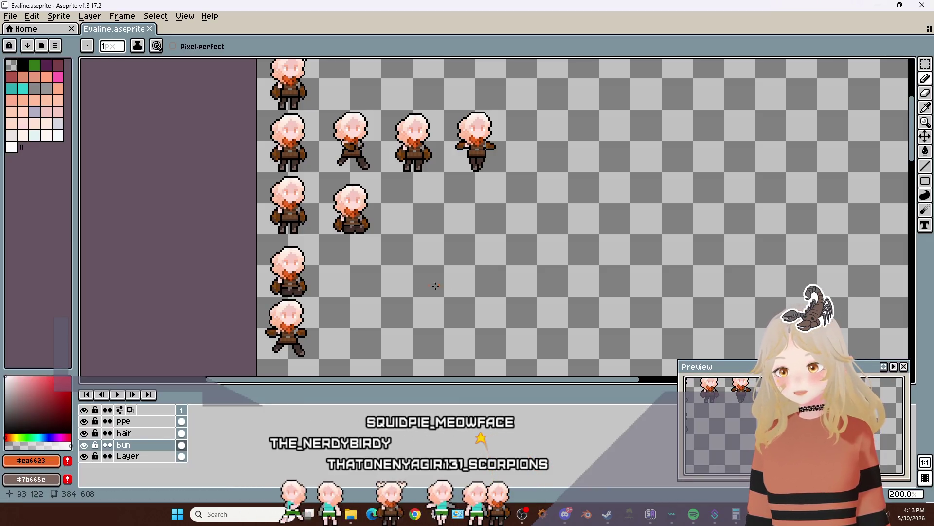
# Zoom to 600%, hide the ppe layer, then select the bottom Layer and black as the colour
pyautogui.scroll(-4, 217, 322)
pyautogui.scroll(4, 248, 237)
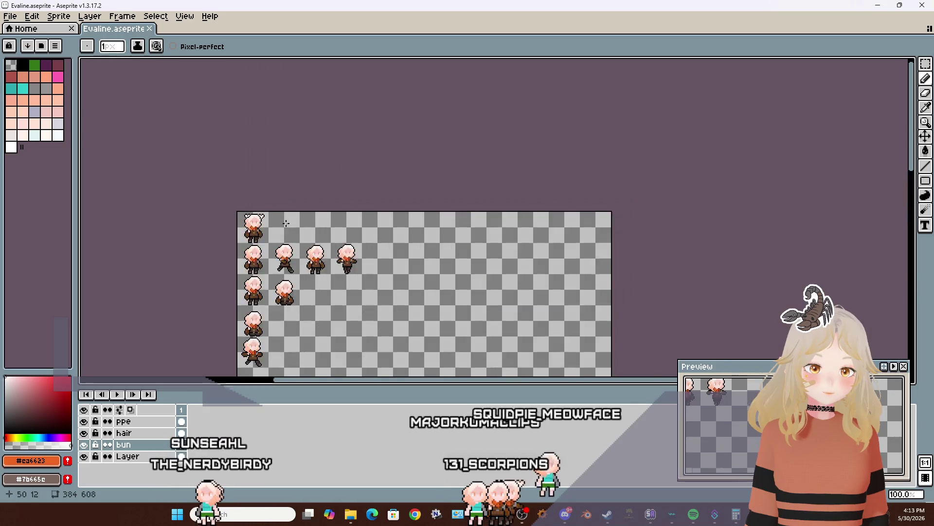
pyautogui.scroll(3, 154, 234)
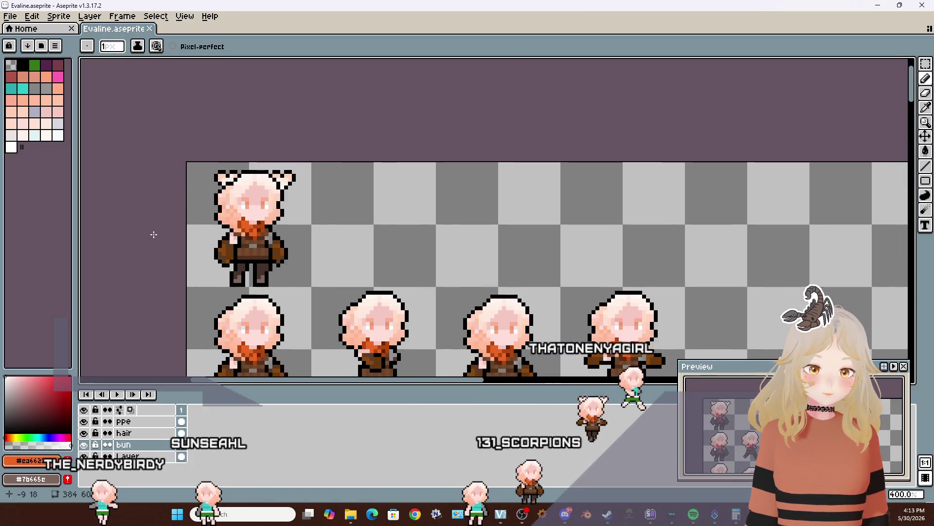
pyautogui.scroll(1, 154, 235)
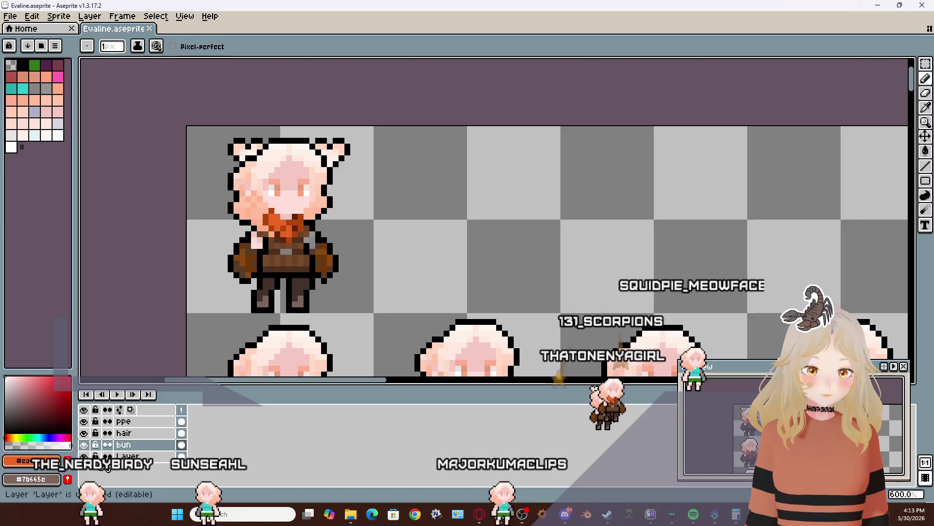
pyautogui.click(86, 422)
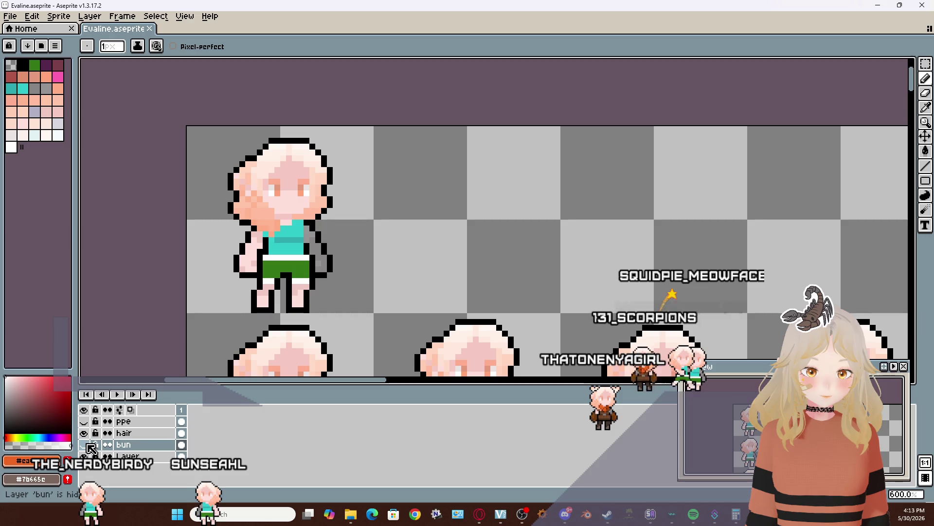
pyautogui.click(86, 433)
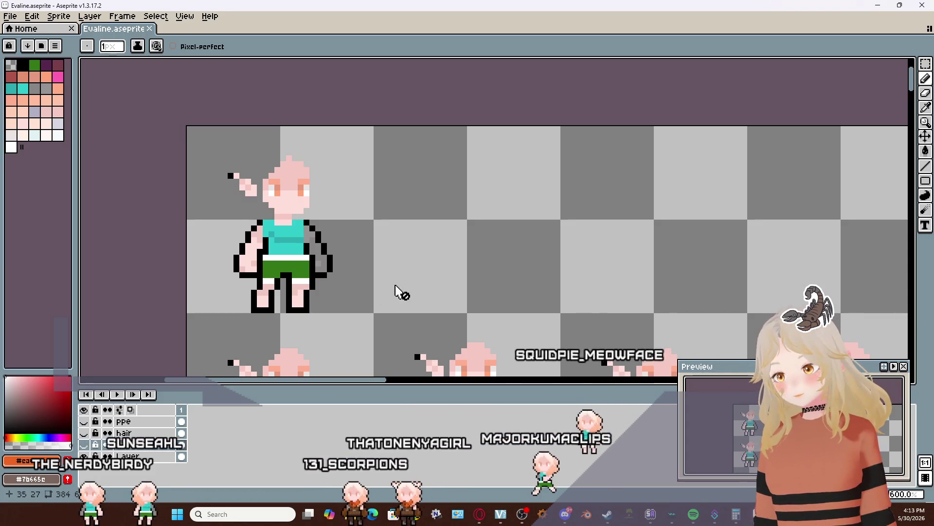
pyautogui.hscroll(3, 399, 291)
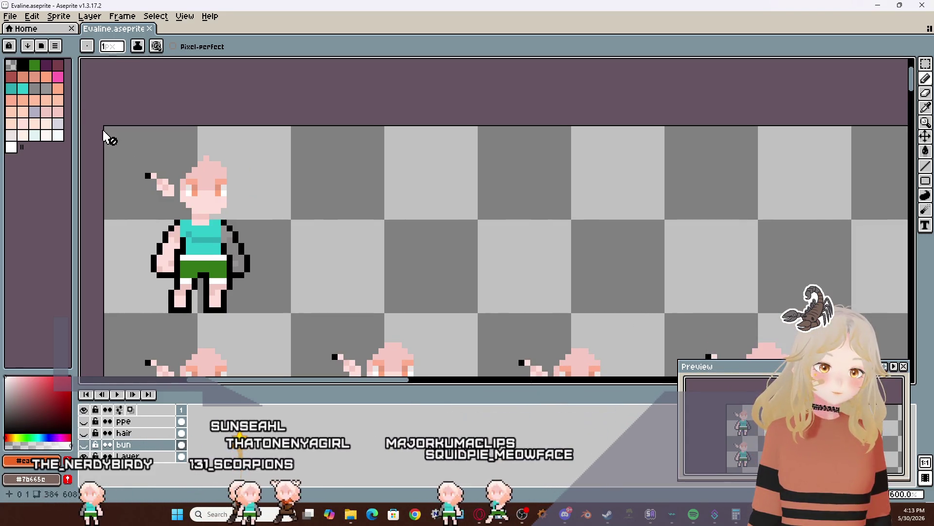
pyautogui.click(84, 433)
pyautogui.click(128, 456)
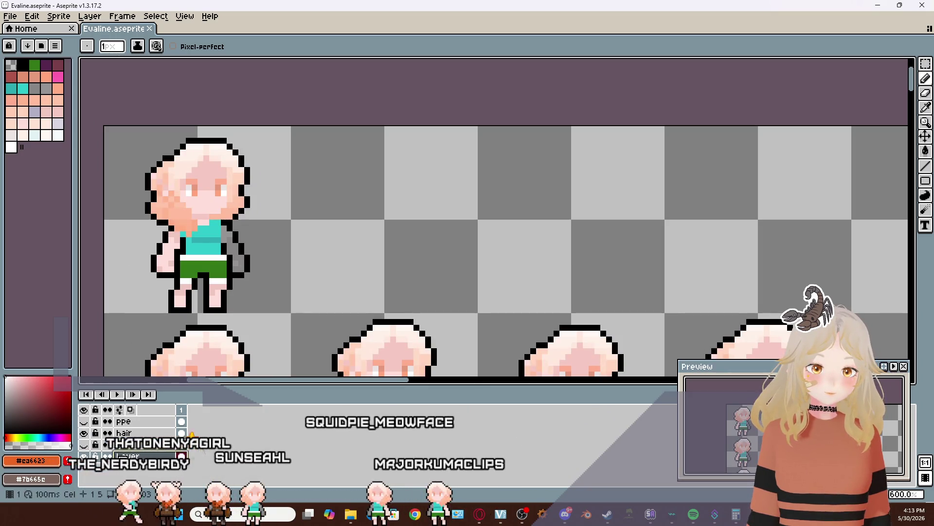
pyautogui.click(28, 63)
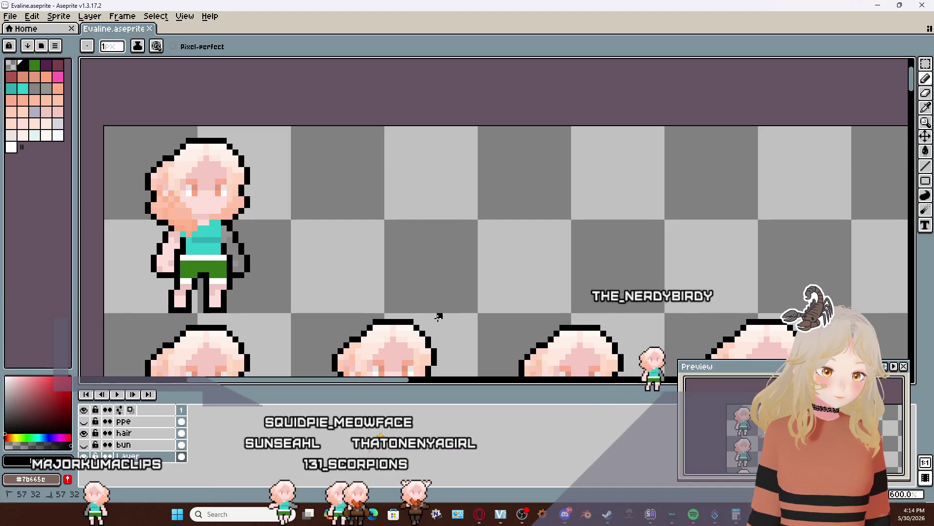
# Draw a black Pencil line right of the first sprite, lengthened rightward and by one pixel leftward
pyautogui.press('b')
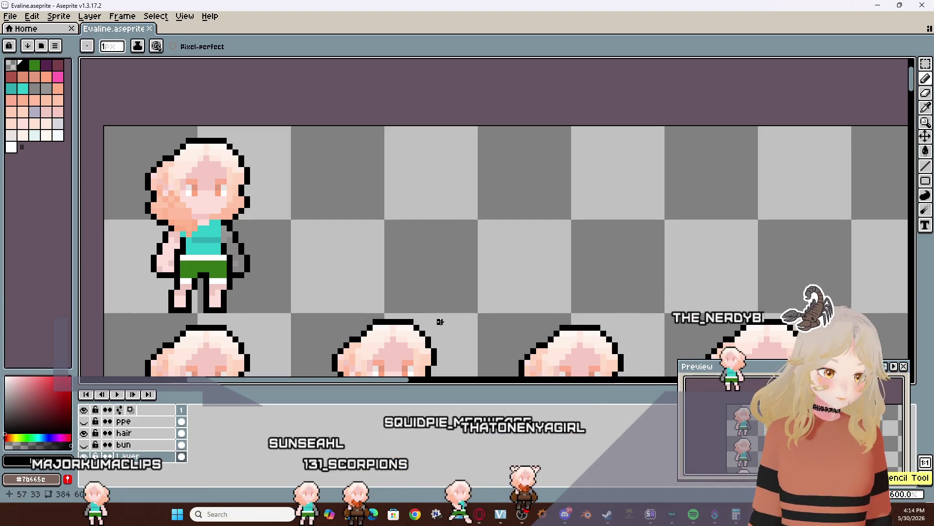
pyautogui.moveTo(428, 316); pyautogui.dragTo(551, 311)
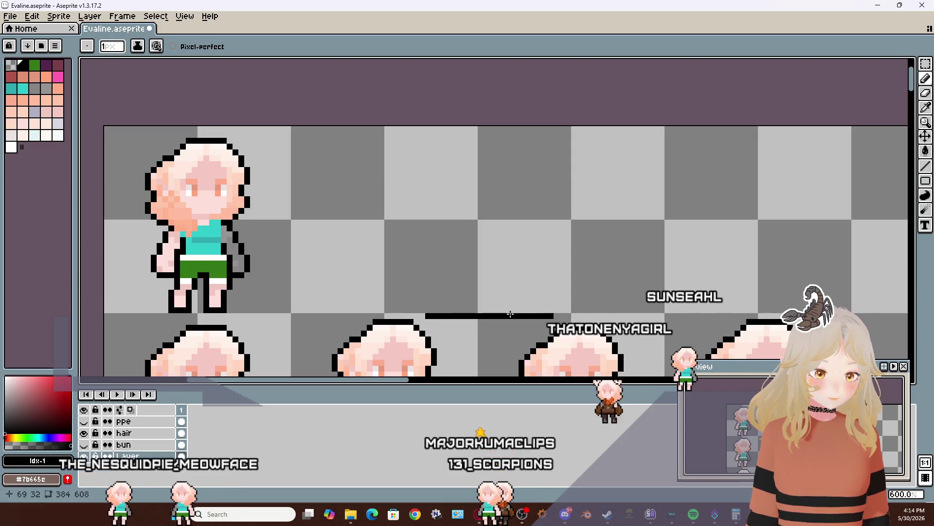
pyautogui.moveTo(556, 316); pyautogui.dragTo(586, 315)
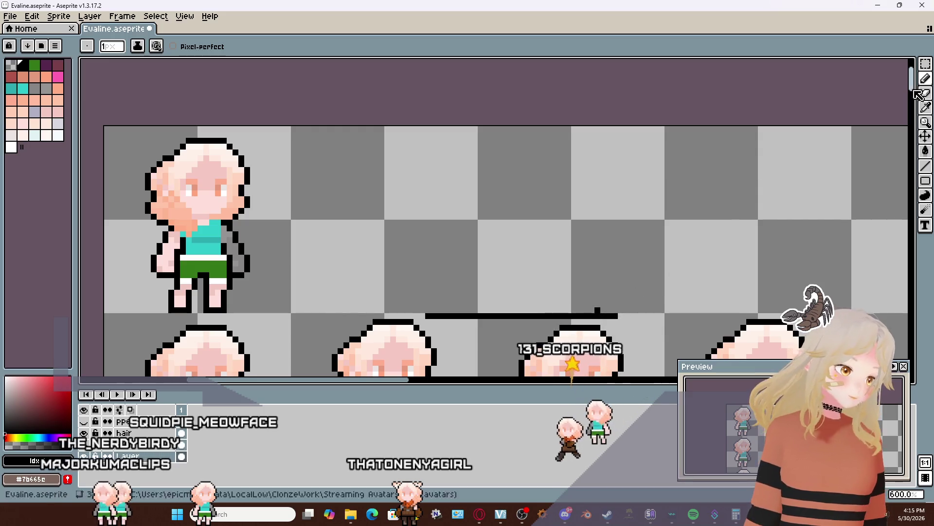
pyautogui.click(926, 92)
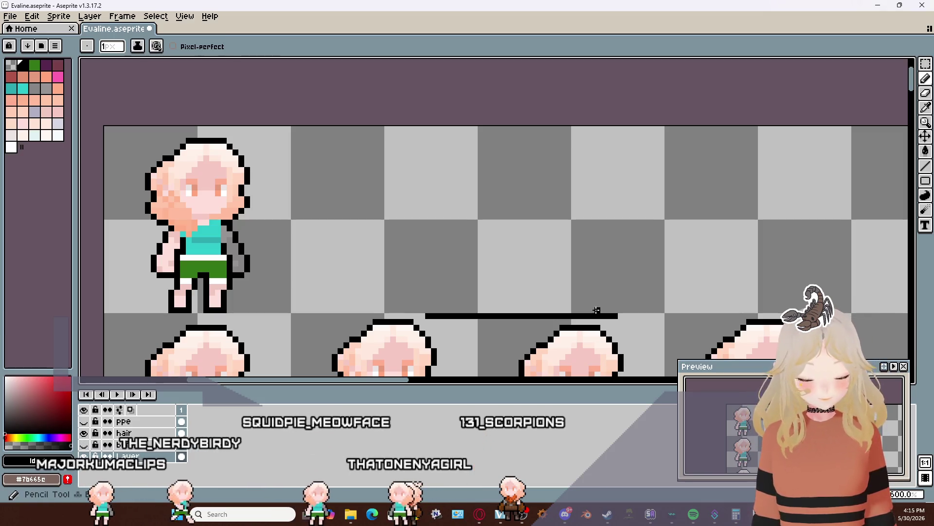
pyautogui.click(422, 315)
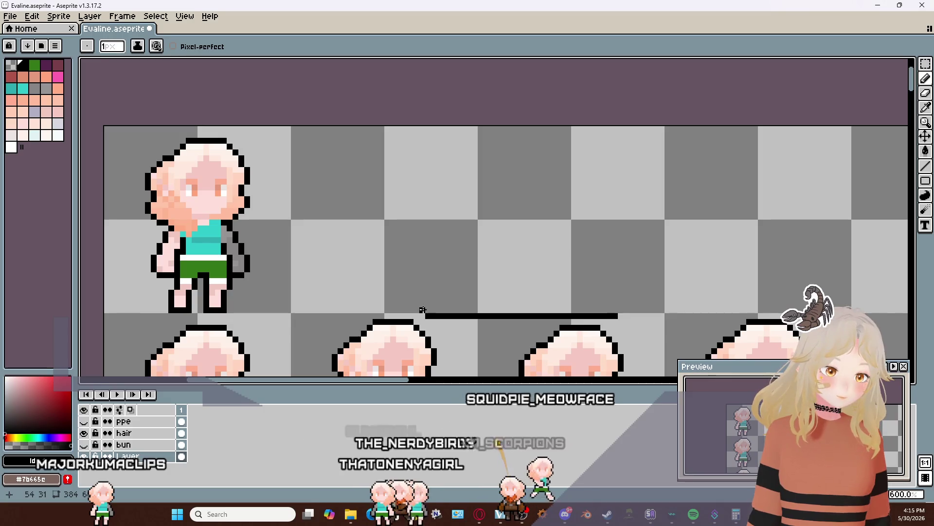
# Add the rectangle's left and right vertical sides, erasing the stray jog beside the left one
pyautogui.moveTo(423, 310); pyautogui.dragTo(418, 163)
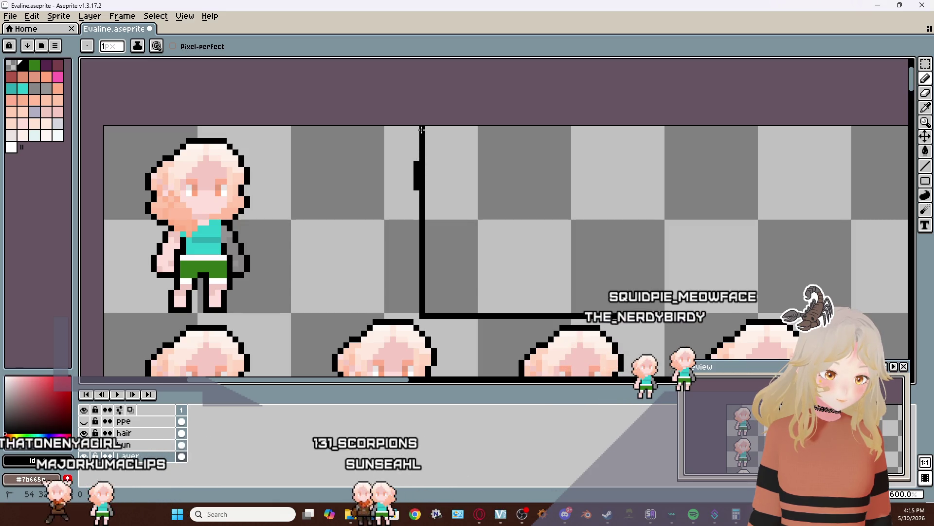
pyautogui.press('e')
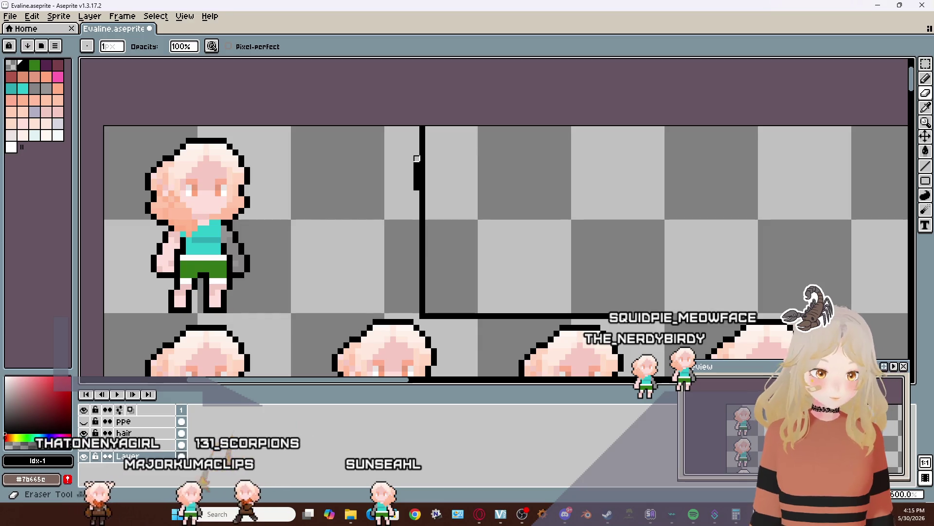
pyautogui.moveTo(417, 159); pyautogui.dragTo(411, 182)
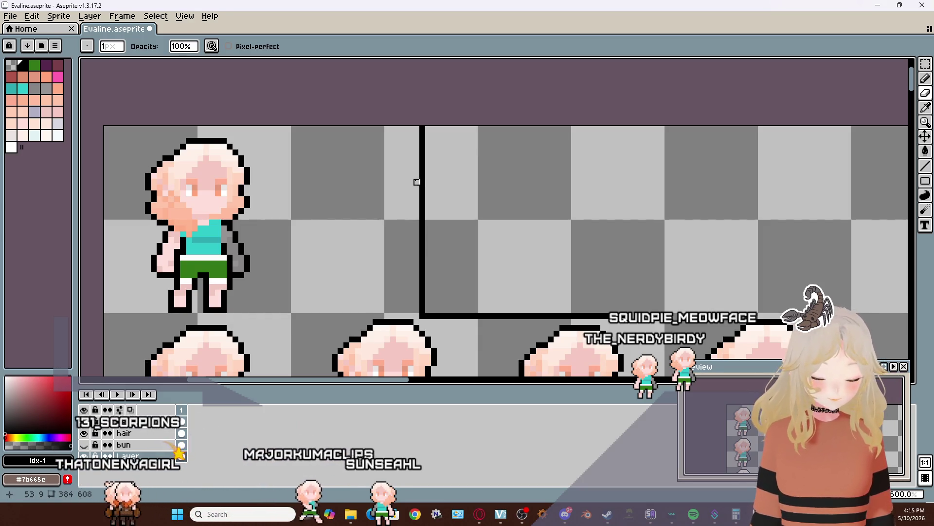
pyautogui.press('b')
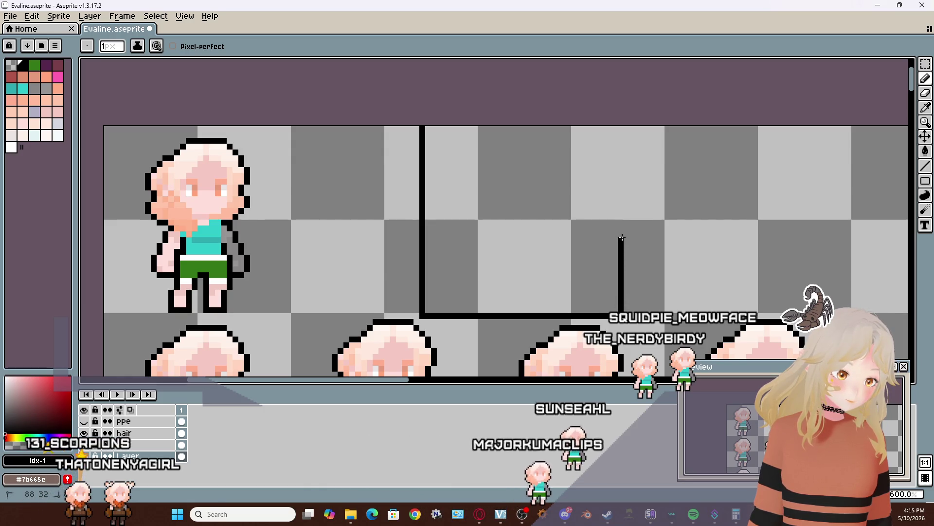
pyautogui.moveTo(621, 237); pyautogui.dragTo(621, 126)
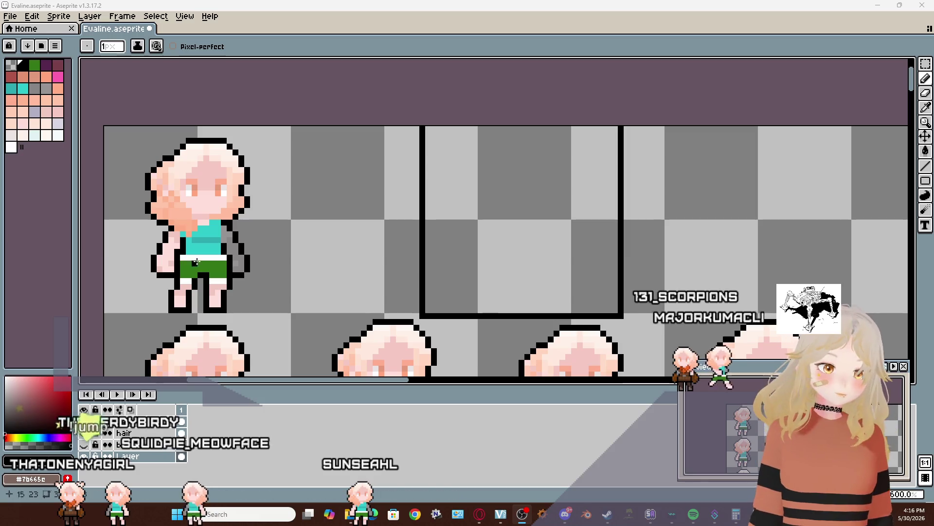
pyautogui.hscroll(3, 409, 271)
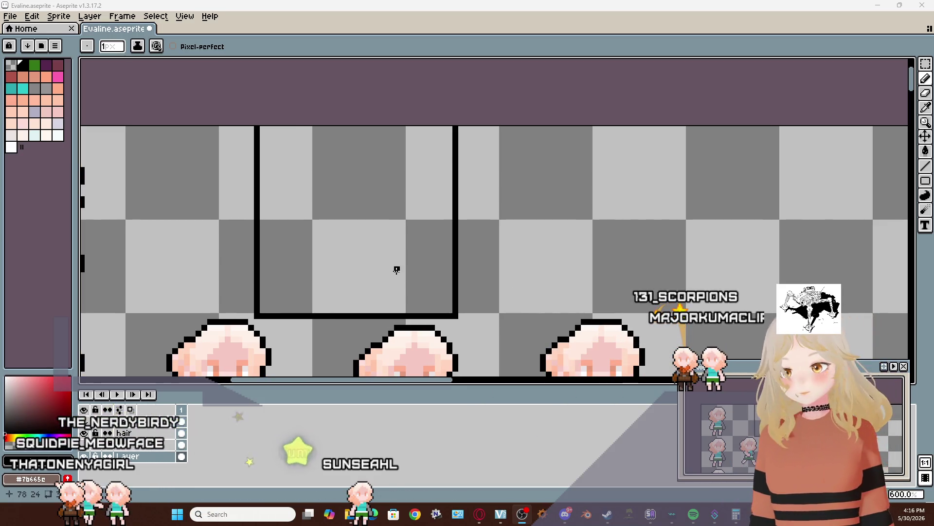
pyautogui.hscroll(-2, 397, 270)
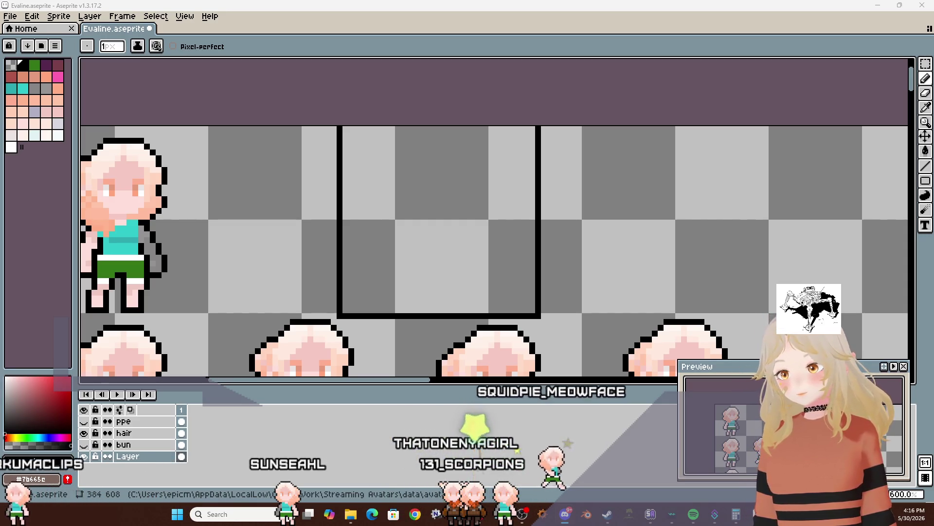
pyautogui.hotkey('alt', 'Tab')
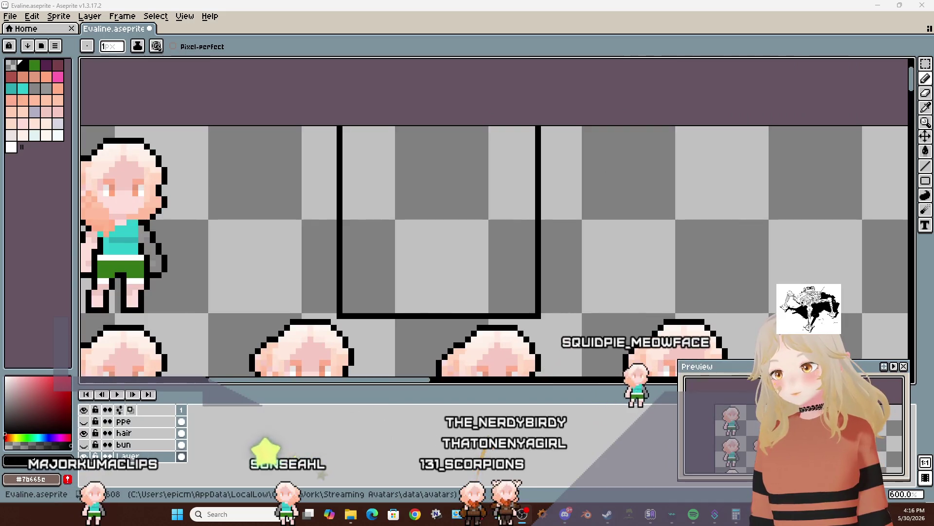
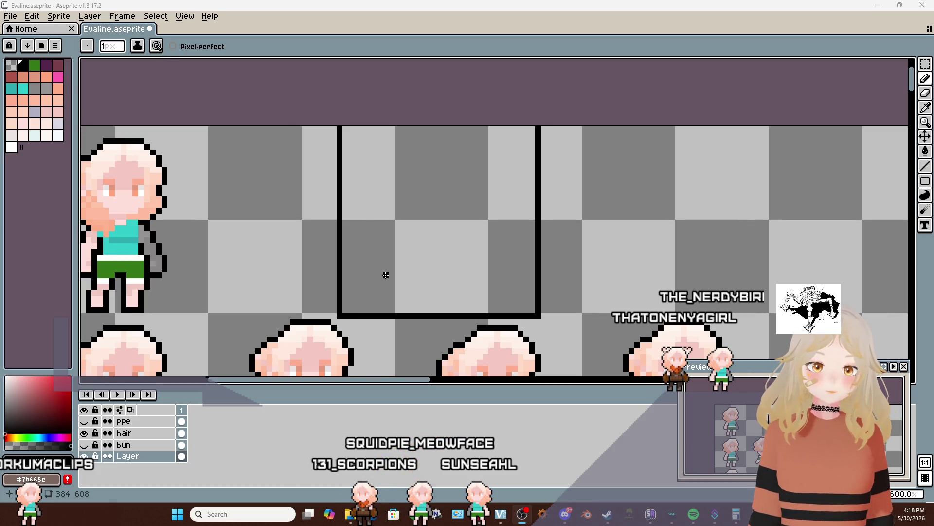
# Copy the headless body (teal top, green shorts, arms and legs) into the empty framed slot
pyautogui.hscroll(-3, 386, 275)
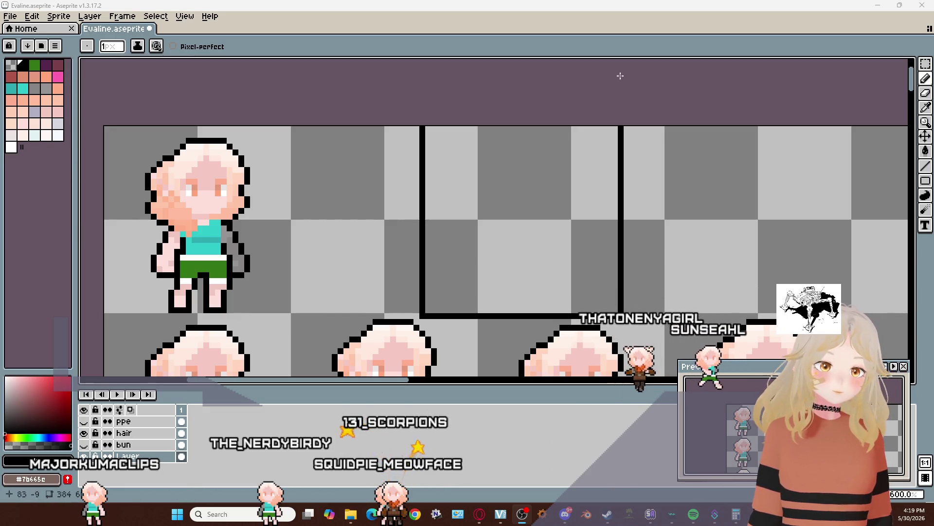
pyautogui.click(925, 64)
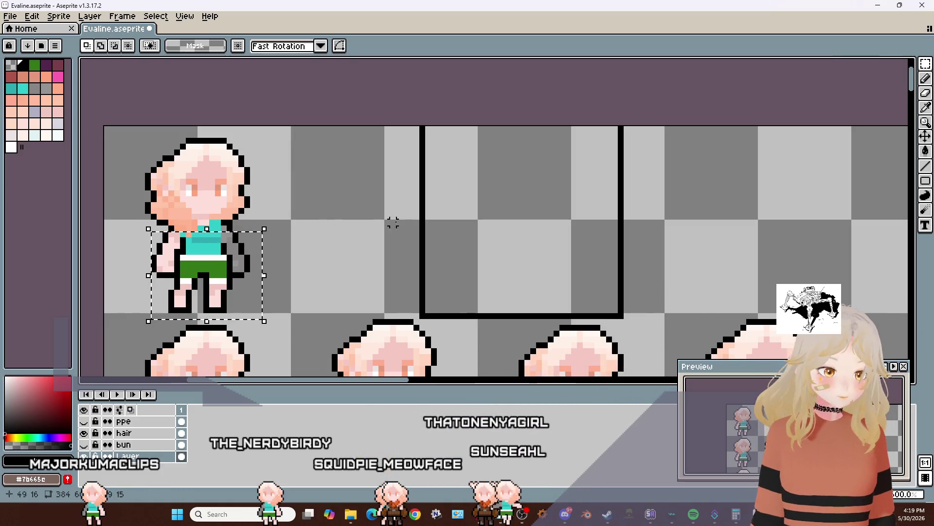
pyautogui.hotkey('ctrl', 't')
pyautogui.moveTo(225, 287); pyautogui.dragTo(548, 290)
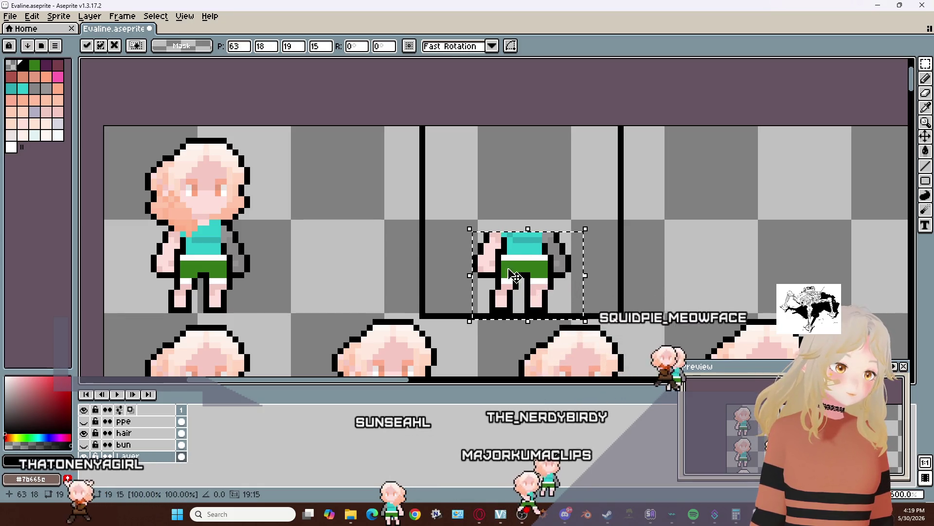
pyautogui.click(487, 198)
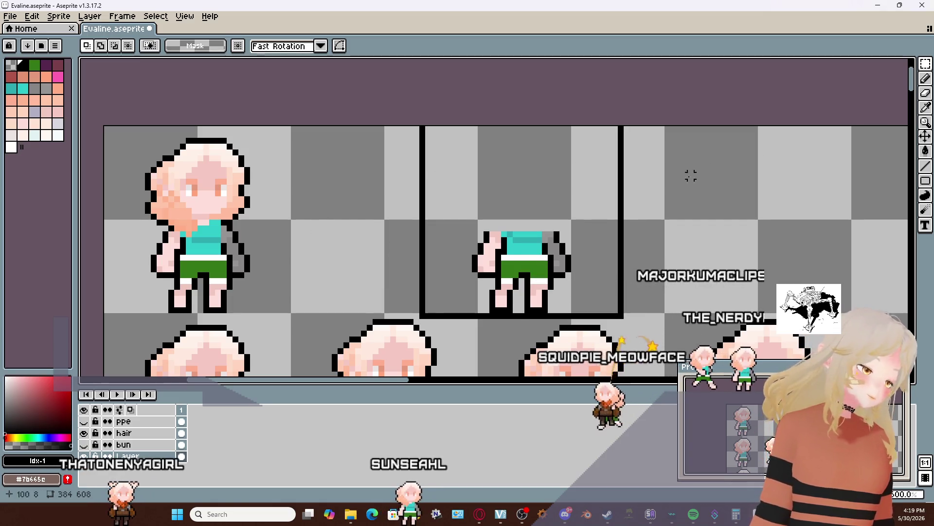
pyautogui.press('i')
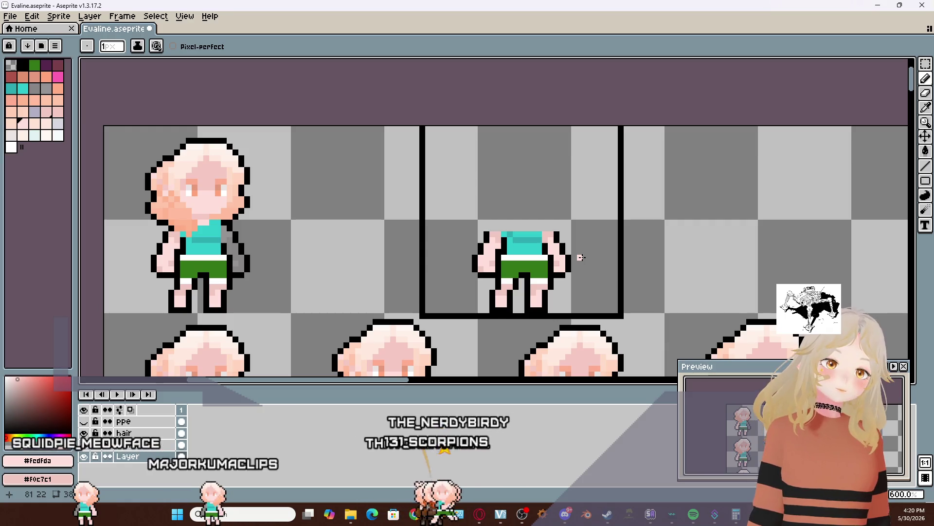
pyautogui.hscroll(2, 580, 253)
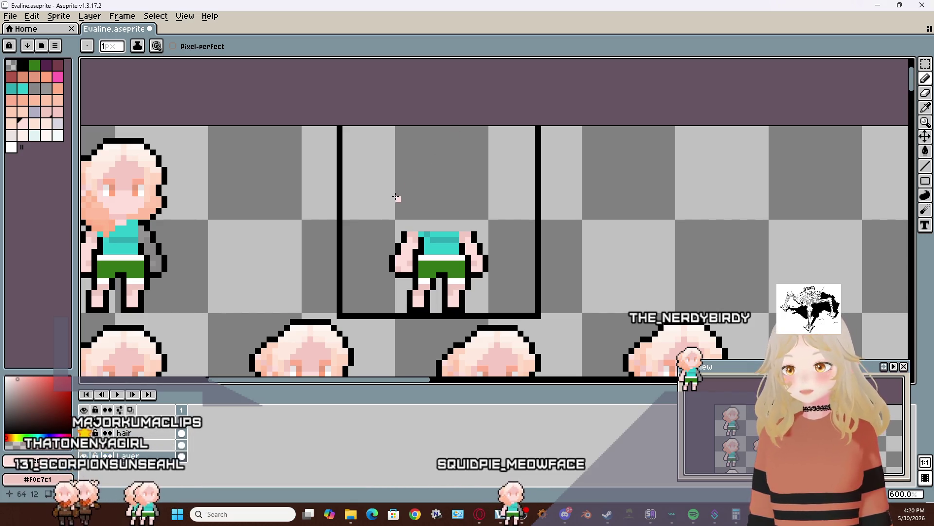
pyautogui.hscroll(-3, 293, 223)
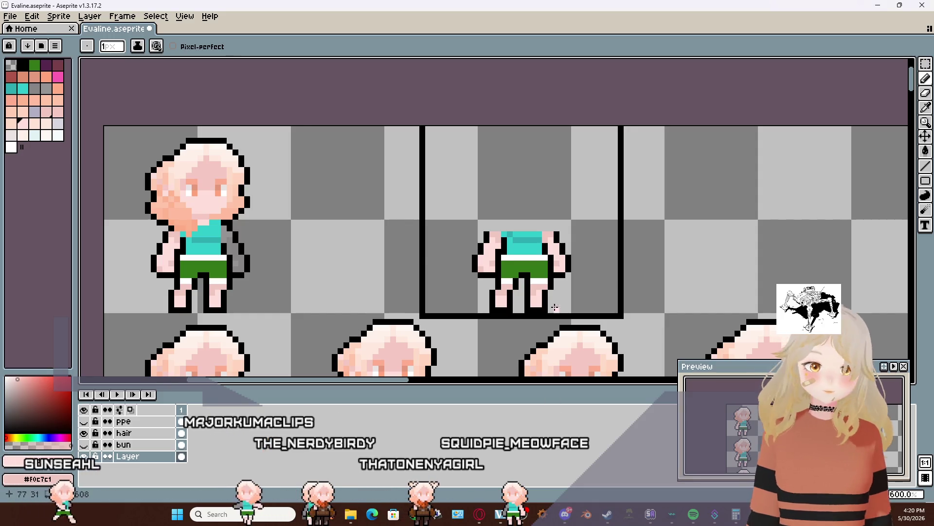
pyautogui.scroll(1, 521, 245)
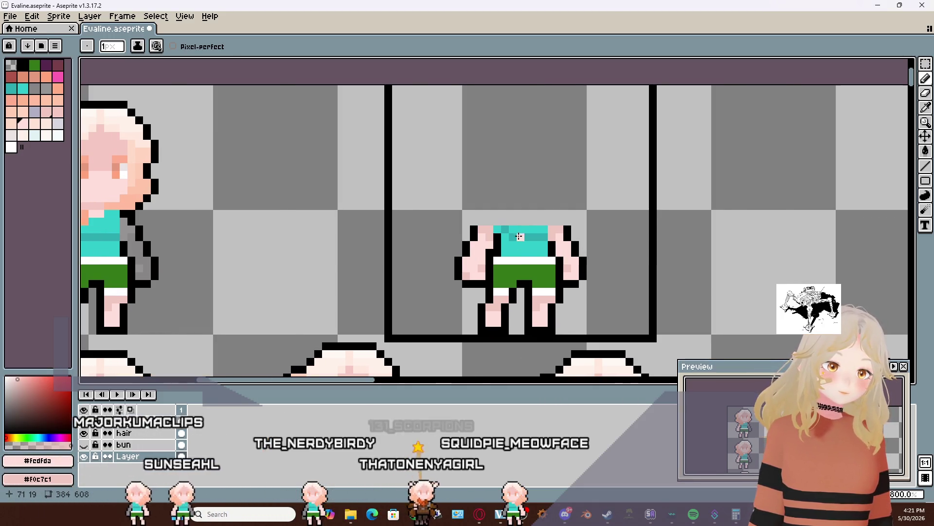
# Sample the face's skin tone #f5c8c2 and draw a two-pixel neck above the copied shirt
pyautogui.hscroll(-2, 384, 244)
pyautogui.press('i')
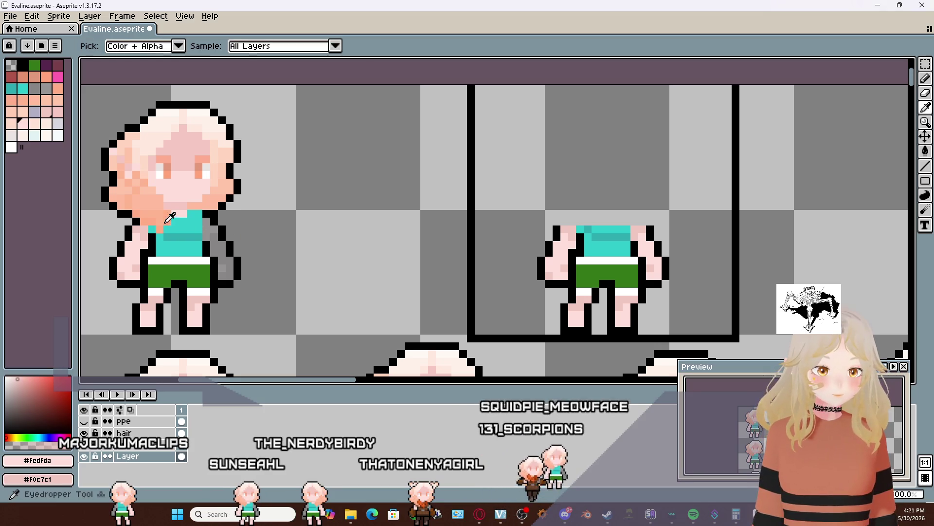
pyautogui.rightClick(186, 200)
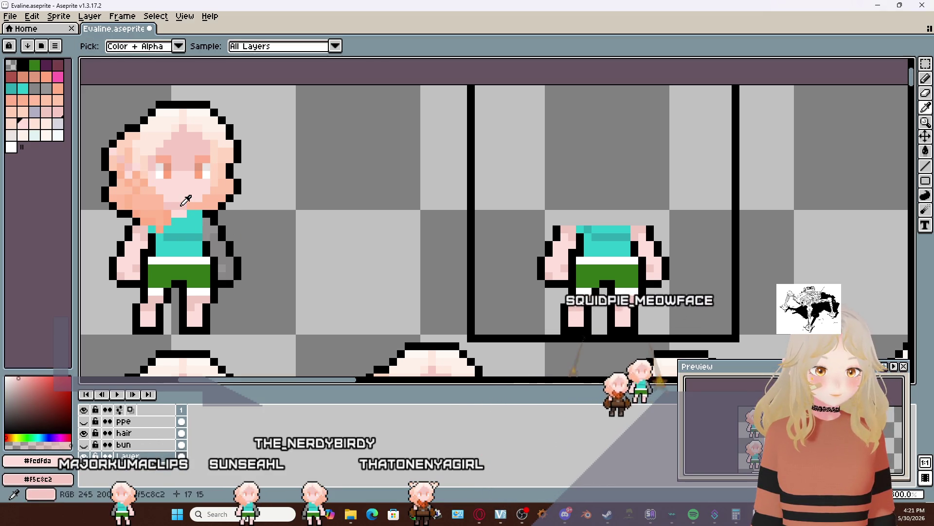
pyautogui.press('b')
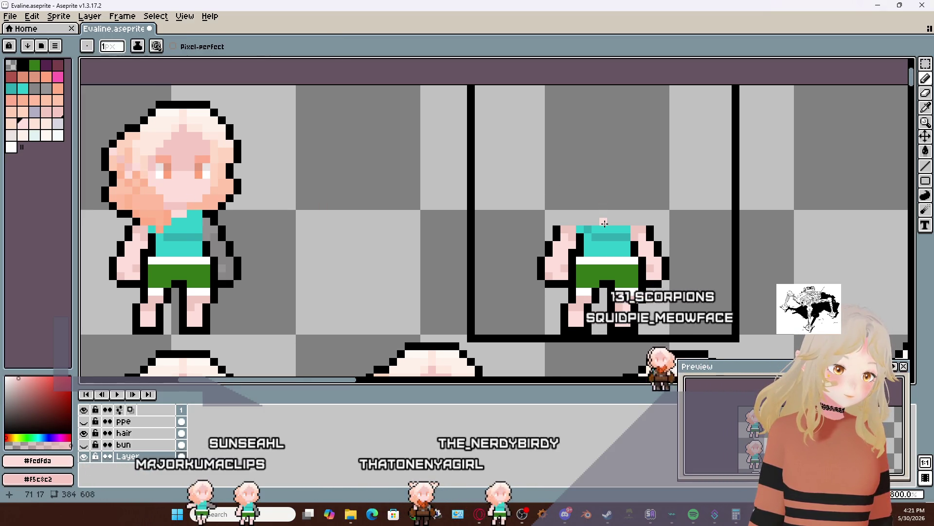
pyautogui.moveTo(609, 222); pyautogui.dragTo(603, 222)
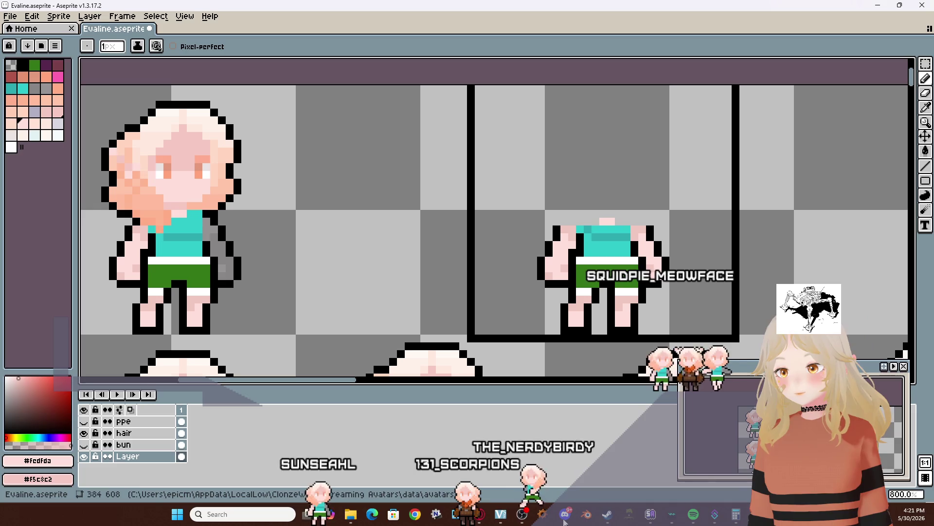
pyautogui.hscroll(2, 446, 329)
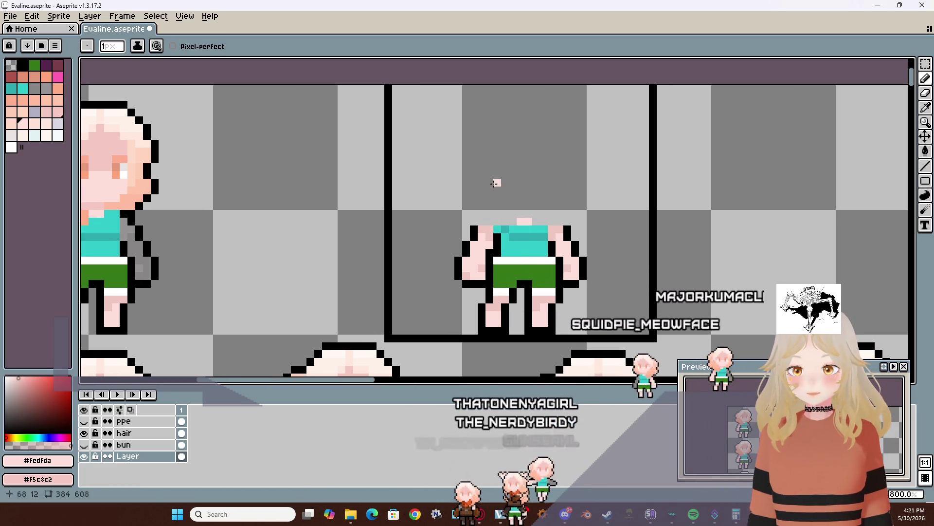
pyautogui.hscroll(-2, 521, 198)
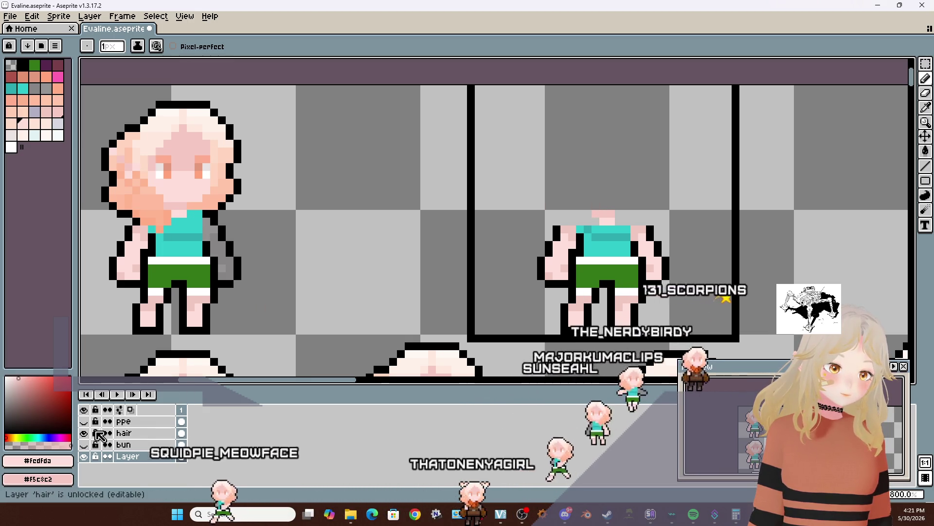
# Hide the hair layer and place a copy of the bald head onto the new body's neck
pyautogui.click(83, 432)
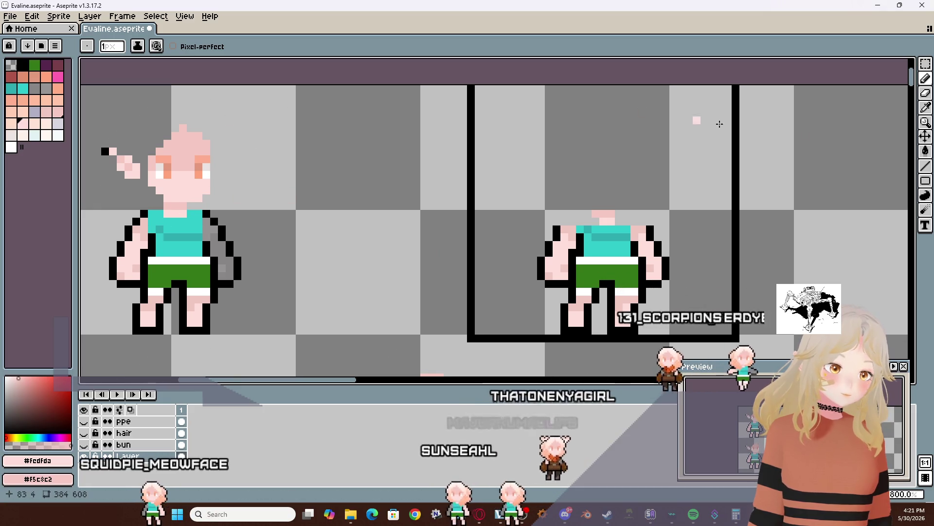
pyautogui.click(926, 65)
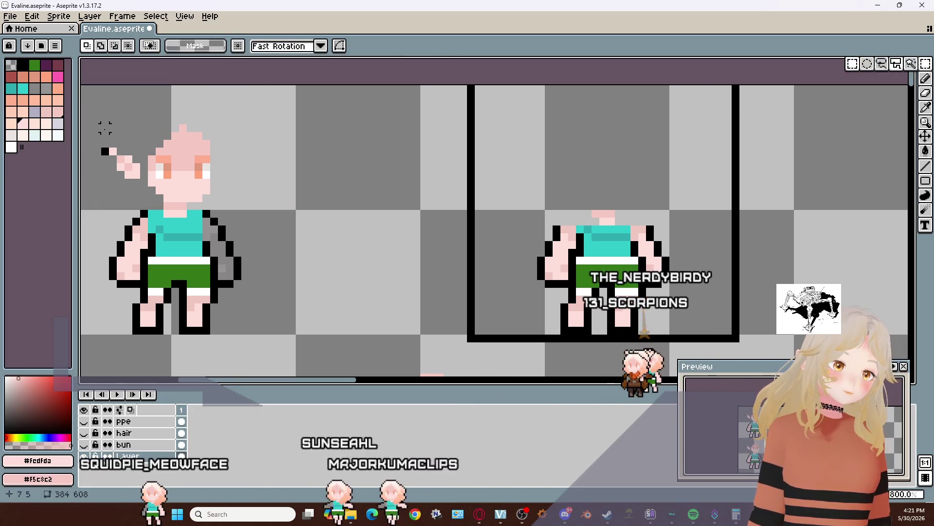
pyautogui.moveTo(96, 119); pyautogui.dragTo(275, 205)
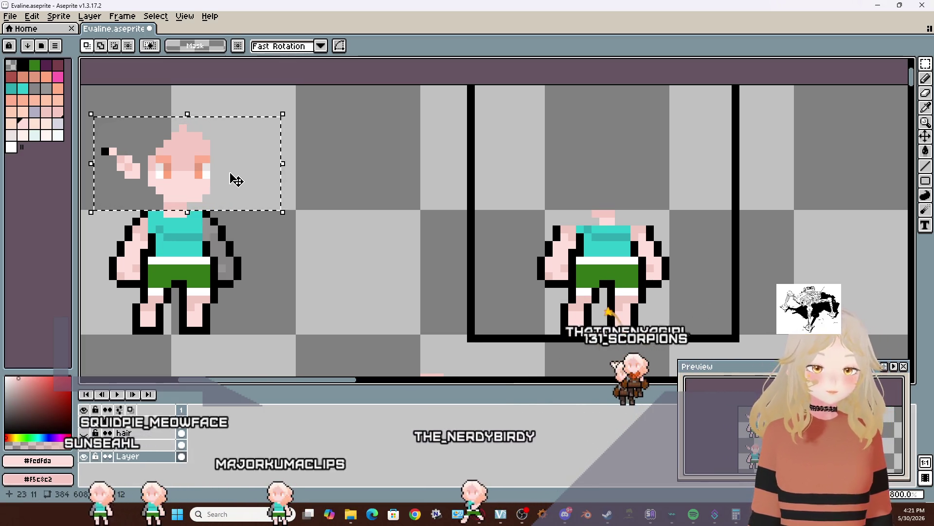
pyautogui.moveTo(234, 180); pyautogui.dragTo(641, 187)
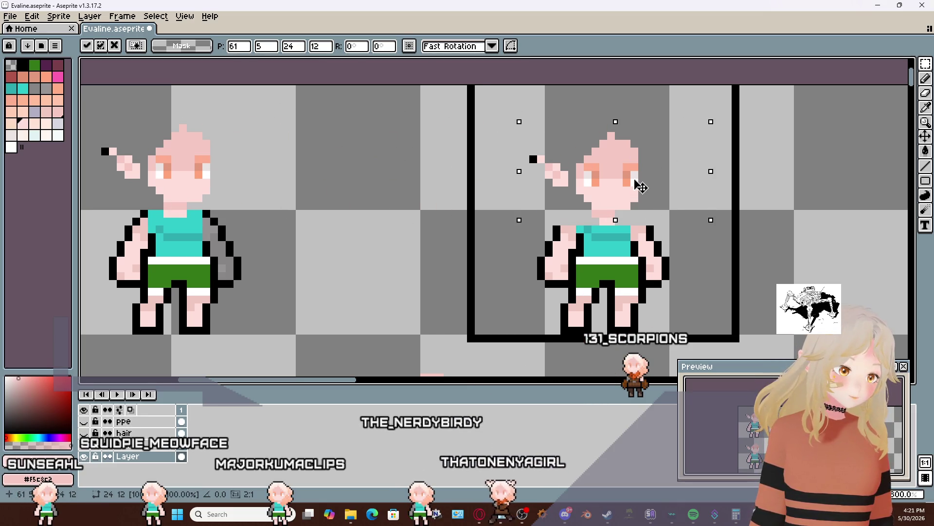
pyautogui.click(494, 182)
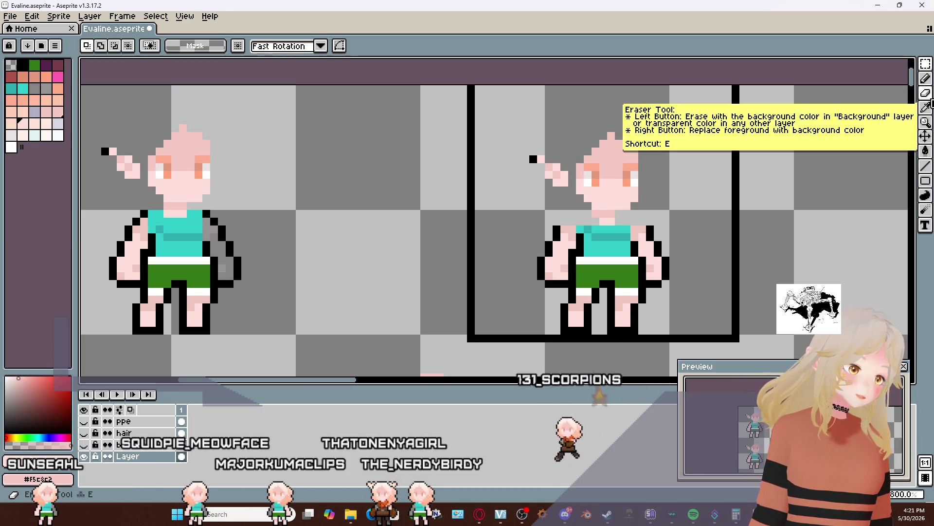
pyautogui.click(928, 92)
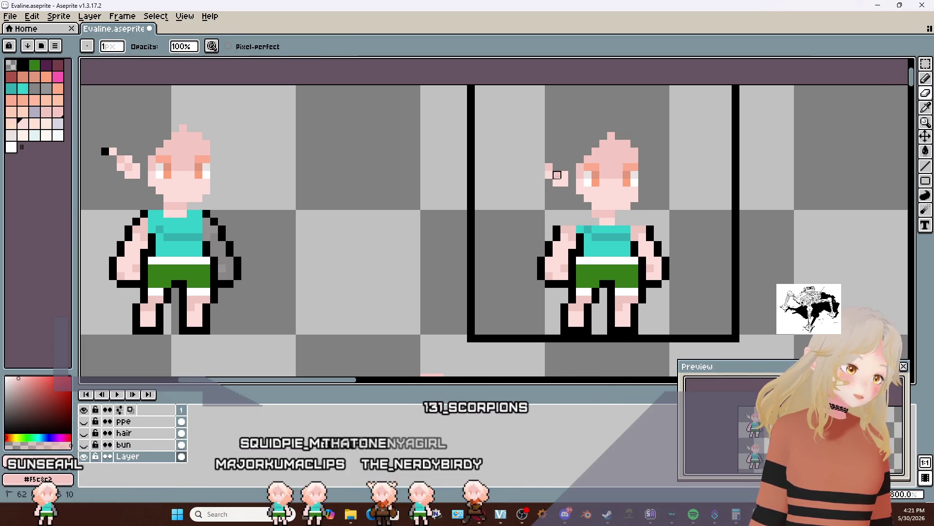
pyautogui.hotkey('alt', 'Tab')
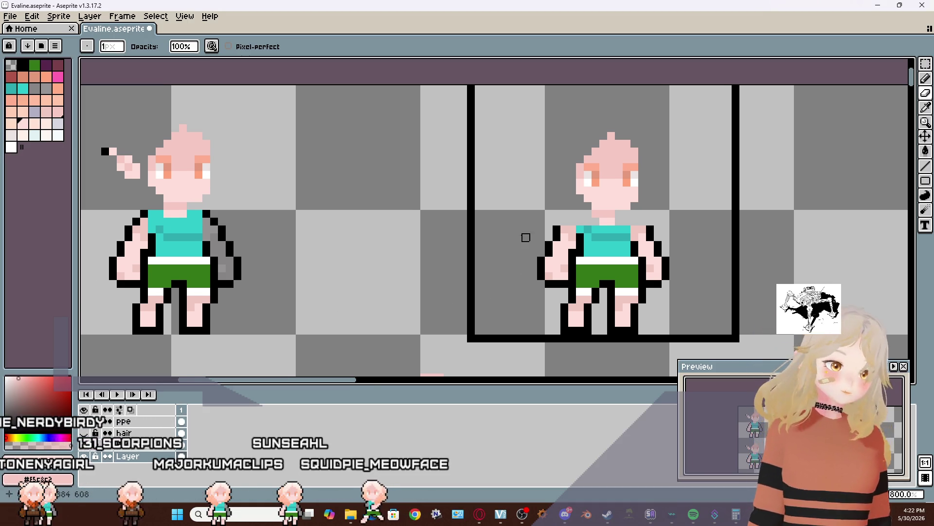
# Pick a slightly softer blue as the drawing colour for the new figure's eyes
pyautogui.hscroll(5, 526, 237)
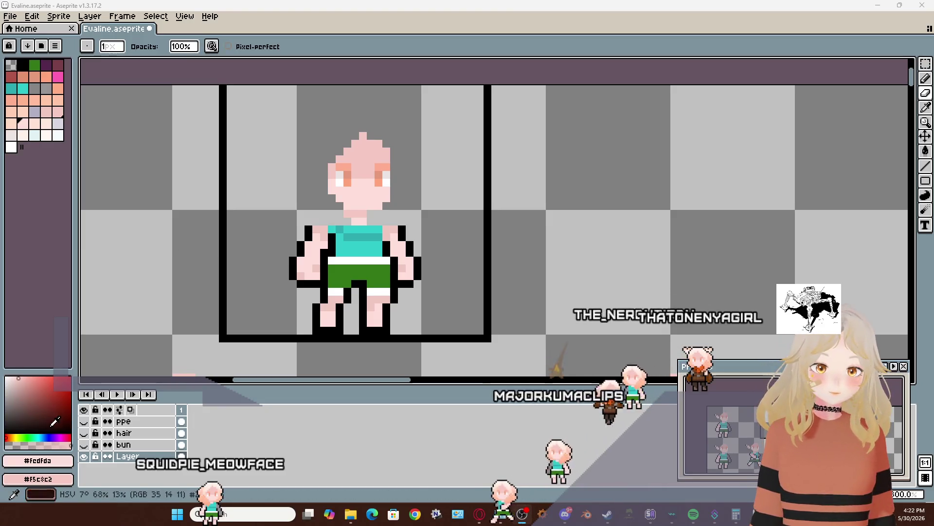
pyautogui.click(48, 437)
pyautogui.click(60, 383)
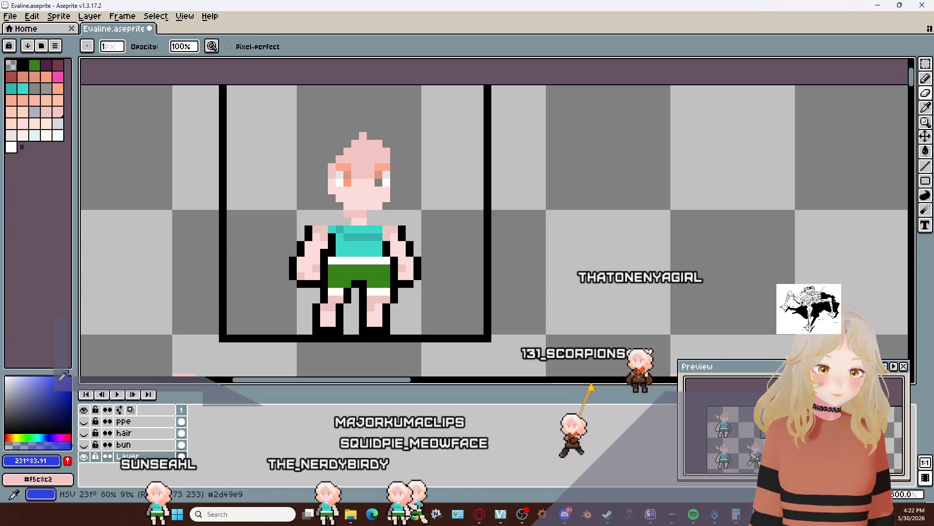
pyautogui.click(54, 383)
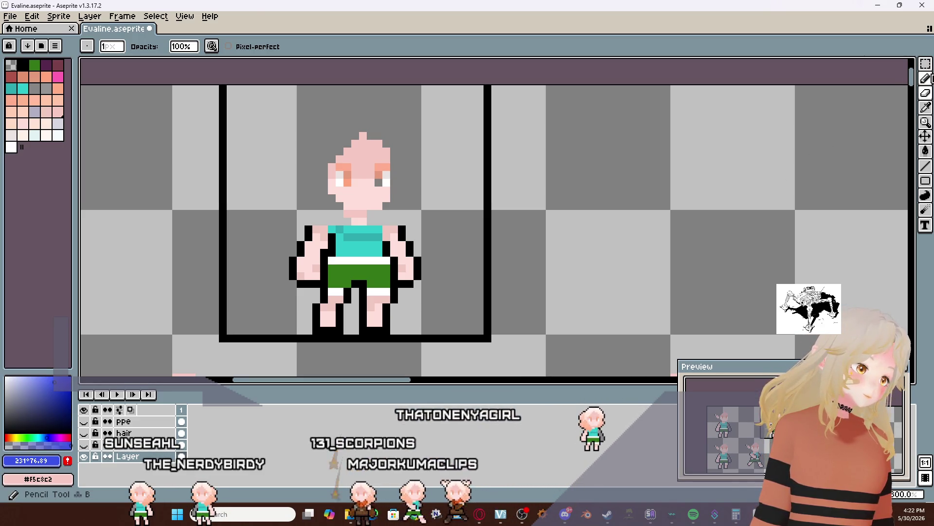
pyautogui.hotkey('shift', 'l')
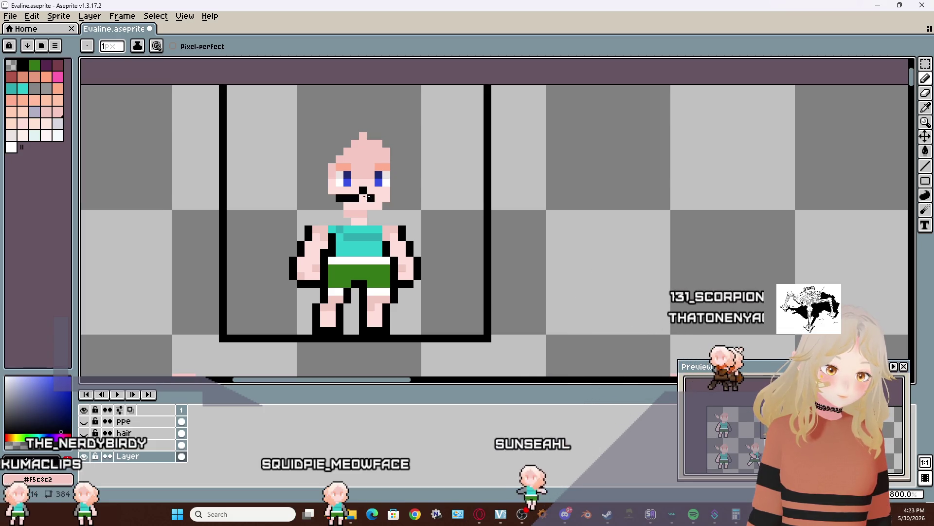
# Thicken the black mask below the eyes and draw a row of near-white teeth across it
pyautogui.moveTo(381, 205)
pyautogui.mouseDown()
pyautogui.moveTo(351, 204)
pyautogui.moveTo(349, 190)
pyautogui.moveTo(334, 189)
pyautogui.mouseUp()
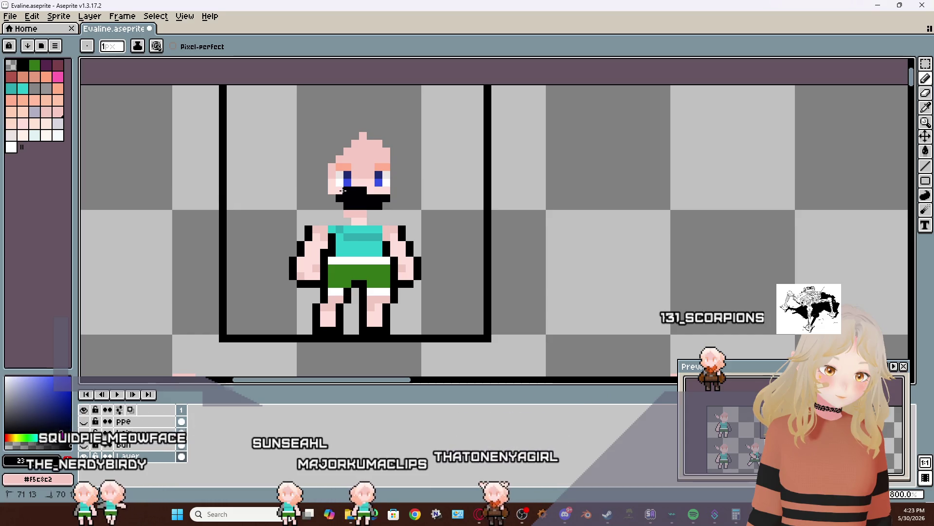
pyautogui.click(331, 191)
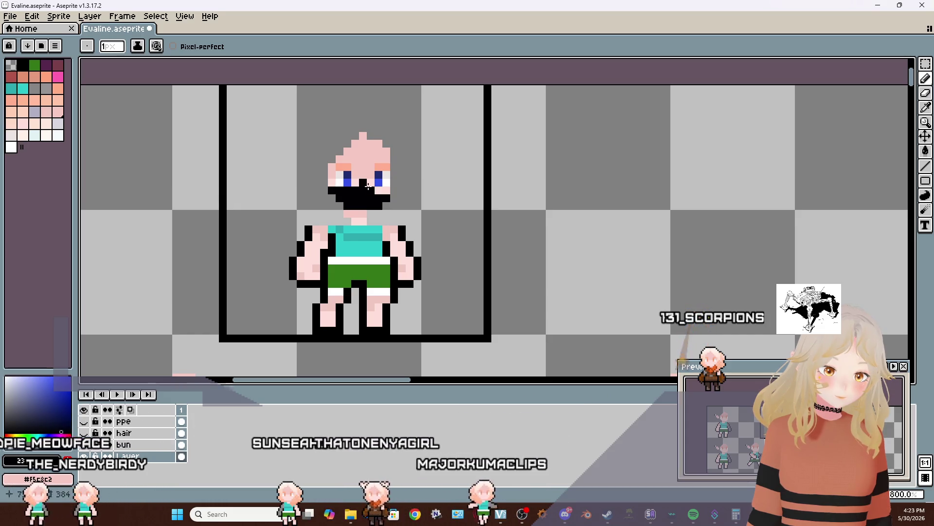
pyautogui.click(363, 183)
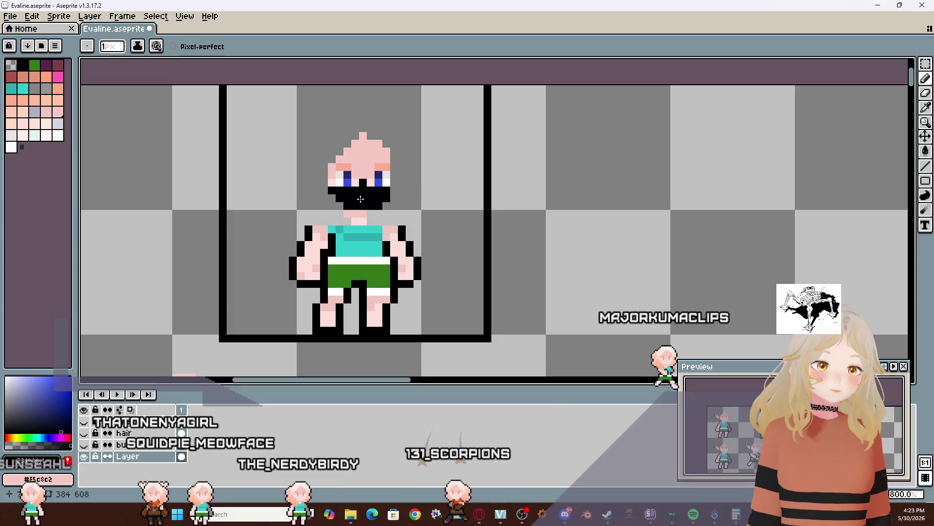
pyautogui.click(58, 135)
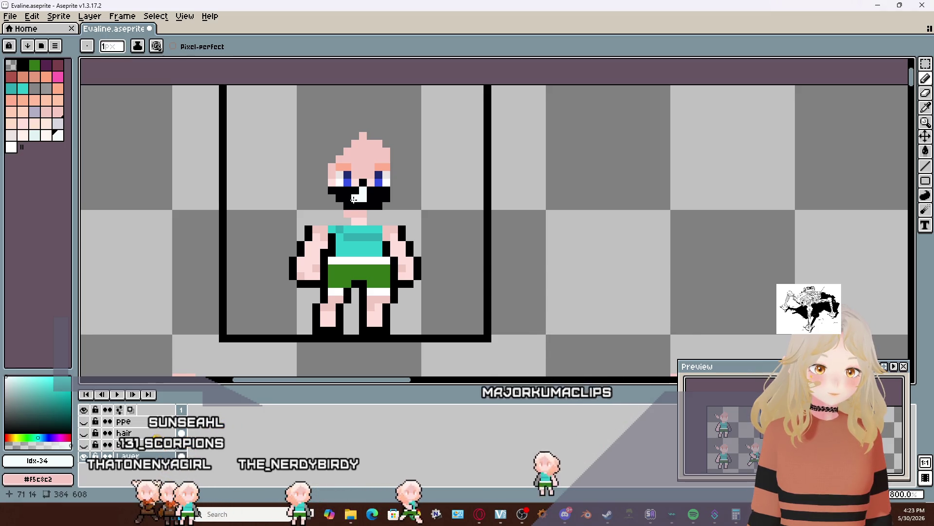
pyautogui.moveTo(347, 199); pyautogui.dragTo(382, 199)
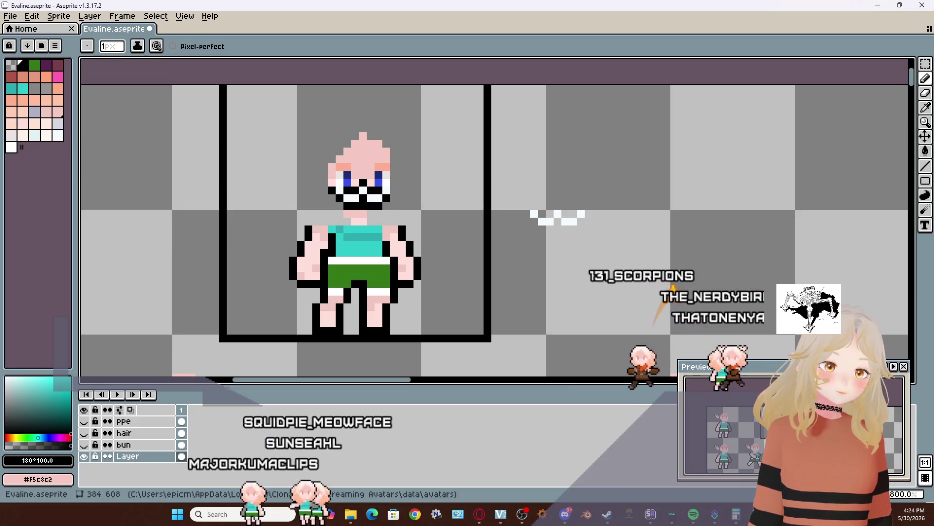
# Select the eye area, nudge it upward, and commit the repositioned eyes
pyautogui.click(926, 63)
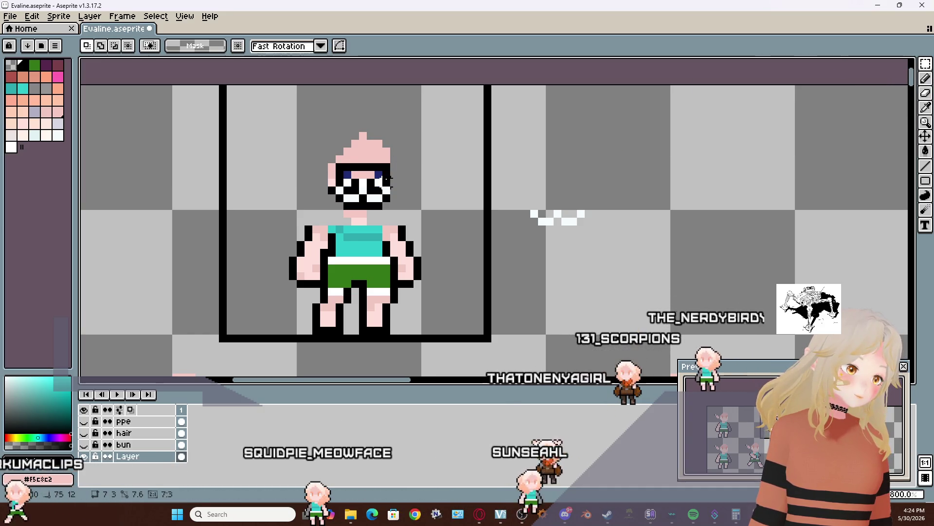
pyautogui.moveTo(335, 162)
pyautogui.mouseDown()
pyautogui.moveTo(391, 187)
pyautogui.moveTo(383, 180)
pyautogui.mouseUp()
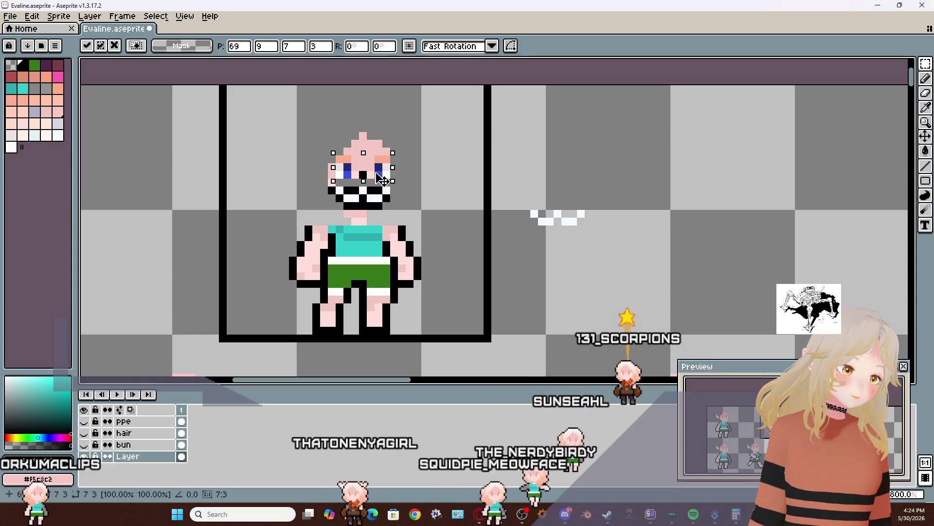
pyautogui.click(433, 190)
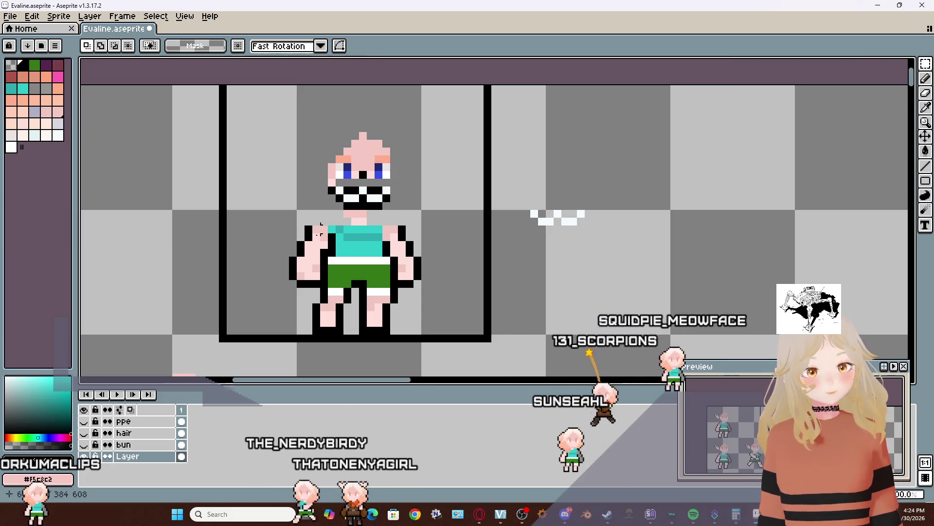
# Switch to the Pencil tool for painting the sunglasses black
pyautogui.click(925, 78)
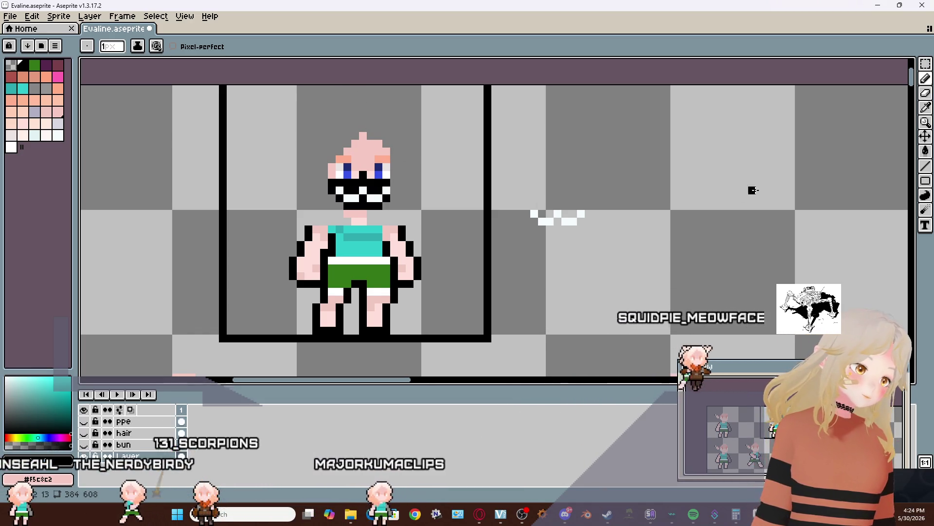
# Sample the skin tone #fcdfda from the face and resume drawing with it
pyautogui.click(926, 107)
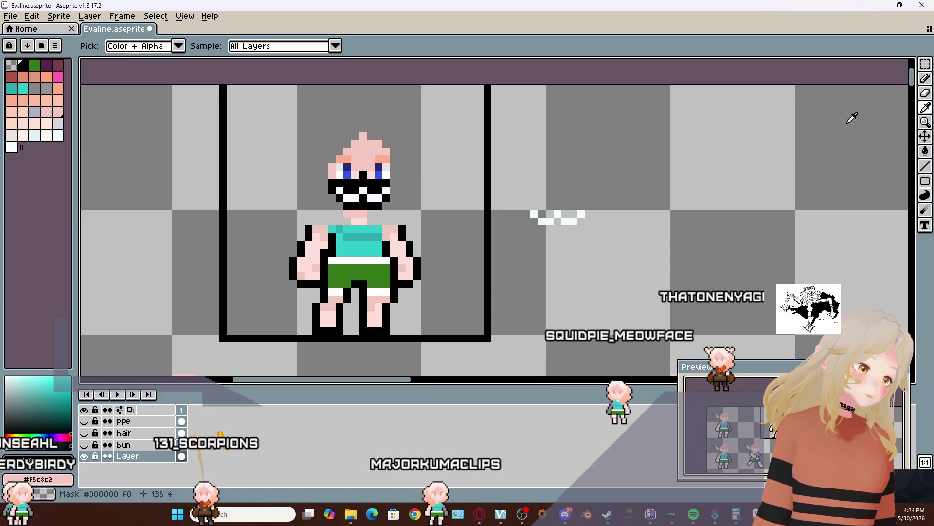
pyautogui.click(374, 170)
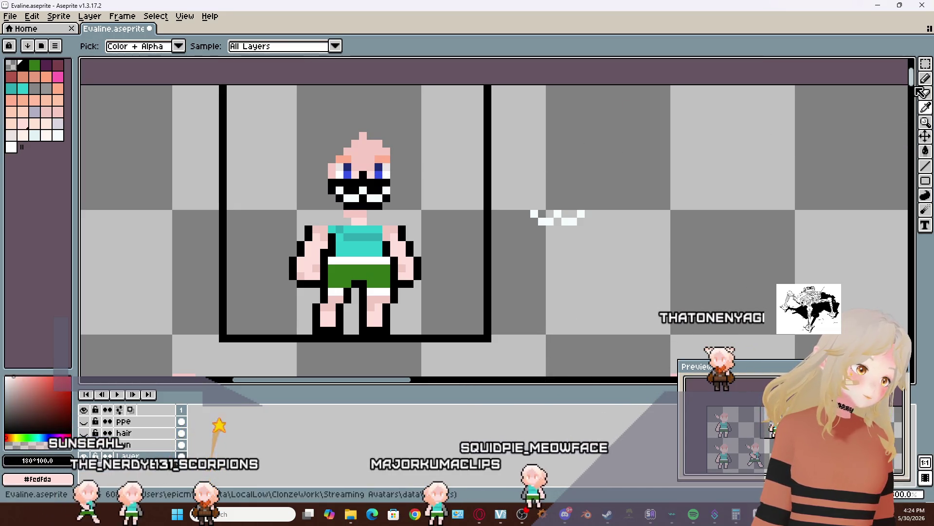
pyautogui.press('b')
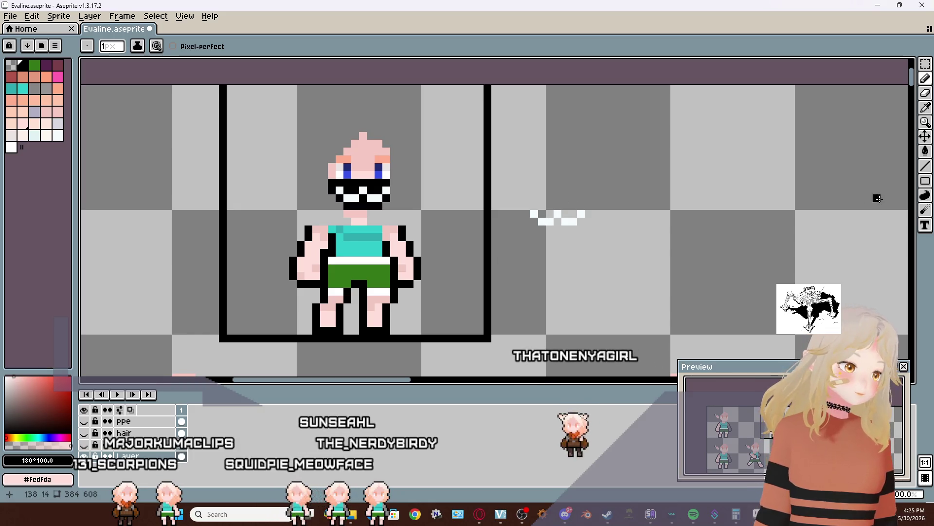
# Erase the stray white pixels right of the figure and shift the drawing hue toward orange
pyautogui.press('e')
pyautogui.moveTo(535, 214); pyautogui.dragTo(581, 214)
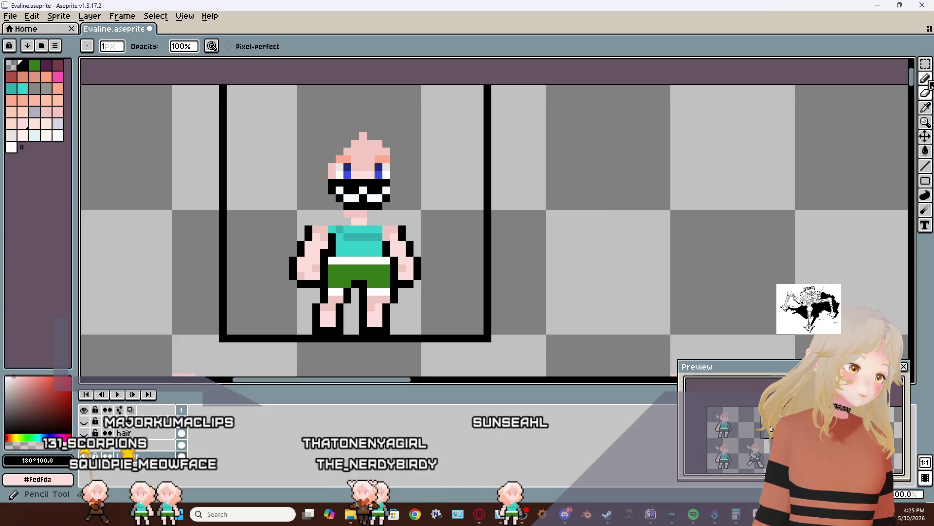
pyautogui.press('b')
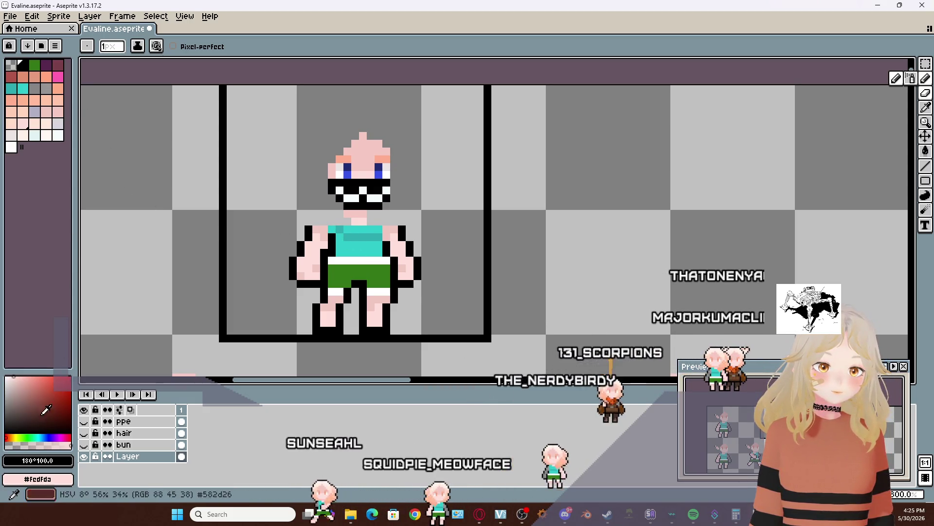
pyautogui.click(11, 434)
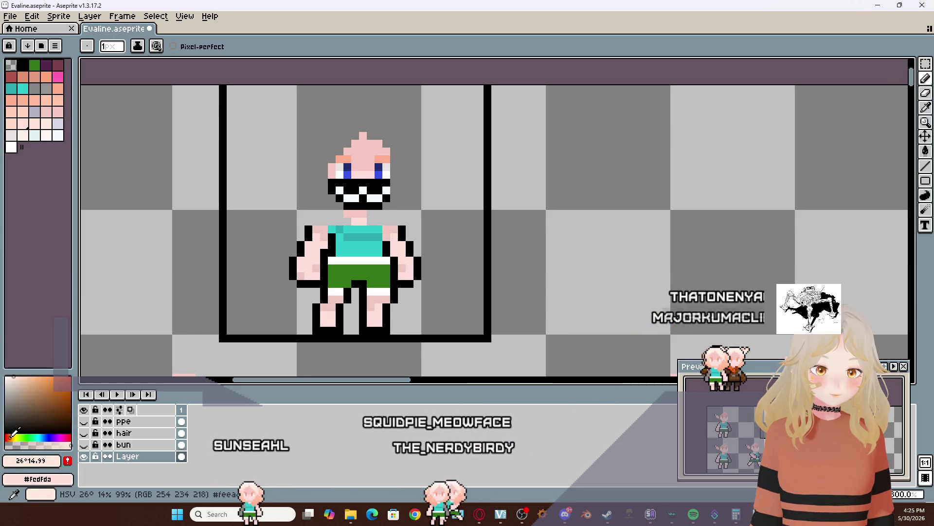
# Draw a saturated orange collar and a straight tie down the centre of the teal shirt
pyautogui.click(63, 381)
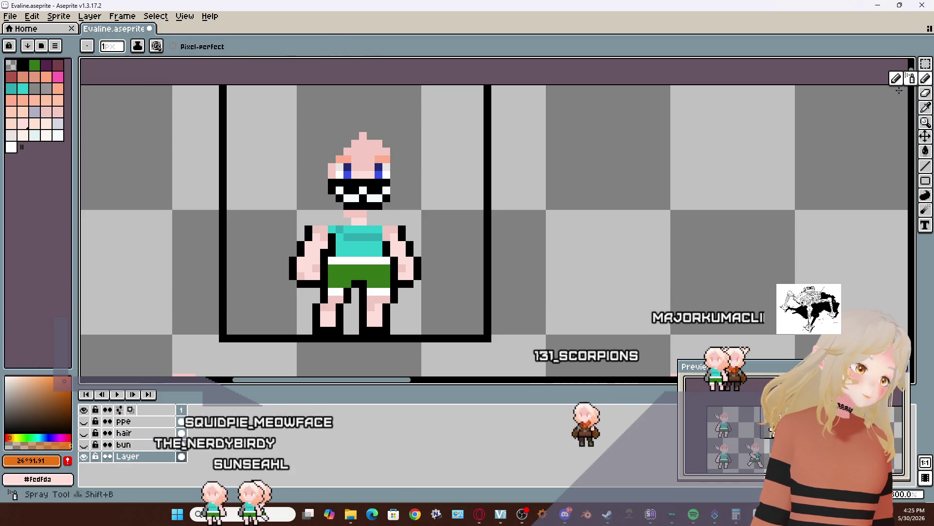
pyautogui.moveTo(355, 229); pyautogui.dragTo(378, 229)
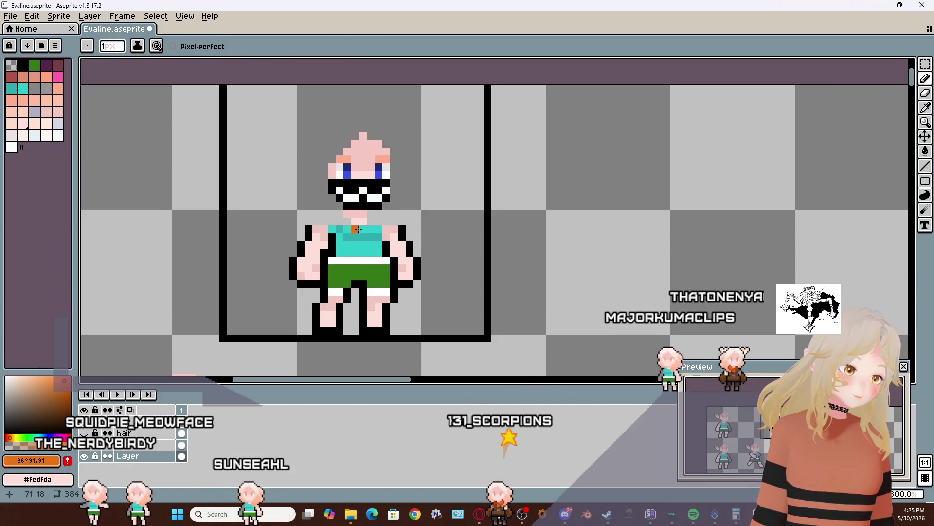
pyautogui.hotkey('ctrl', 'z')
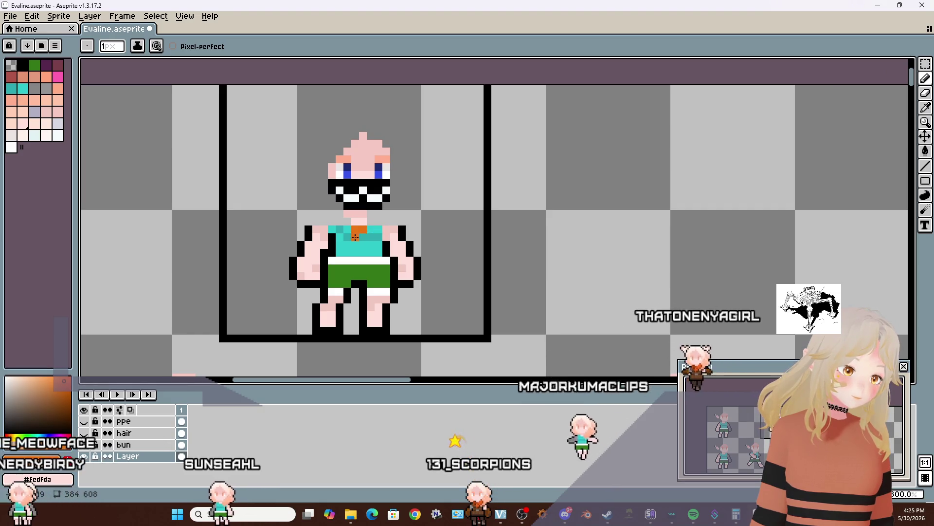
pyautogui.click(348, 229)
pyautogui.moveTo(349, 229); pyautogui.dragTo(360, 246)
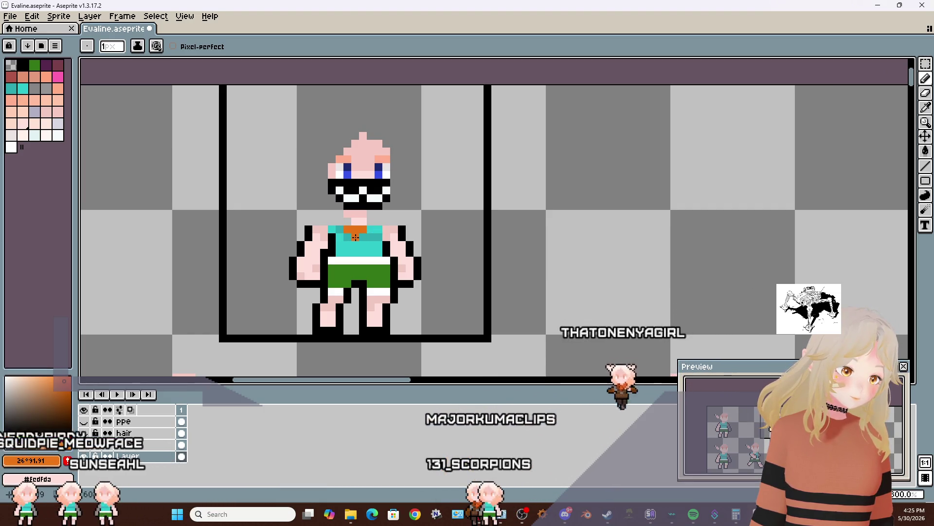
pyautogui.hotkey('ctrl', 'z')
pyautogui.hotkey('ctrl', 'z')
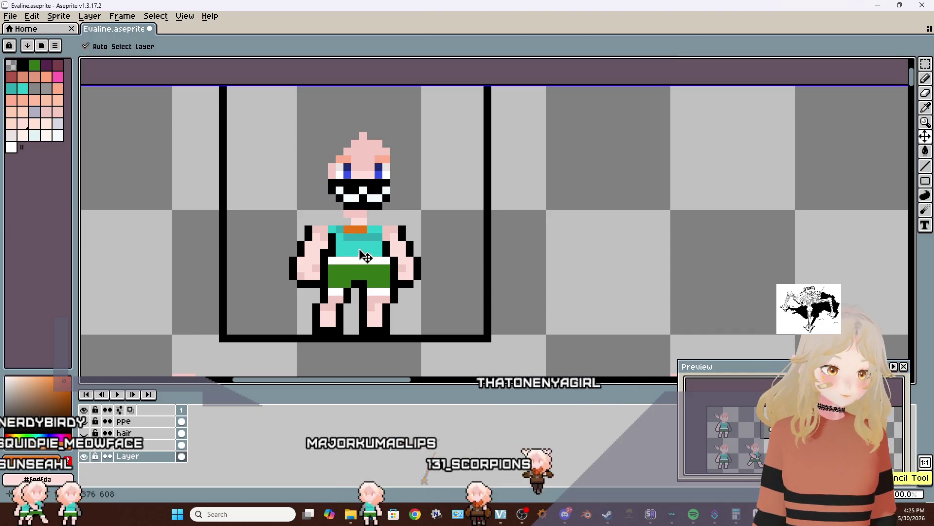
pyautogui.moveTo(364, 234); pyautogui.dragTo(364, 251)
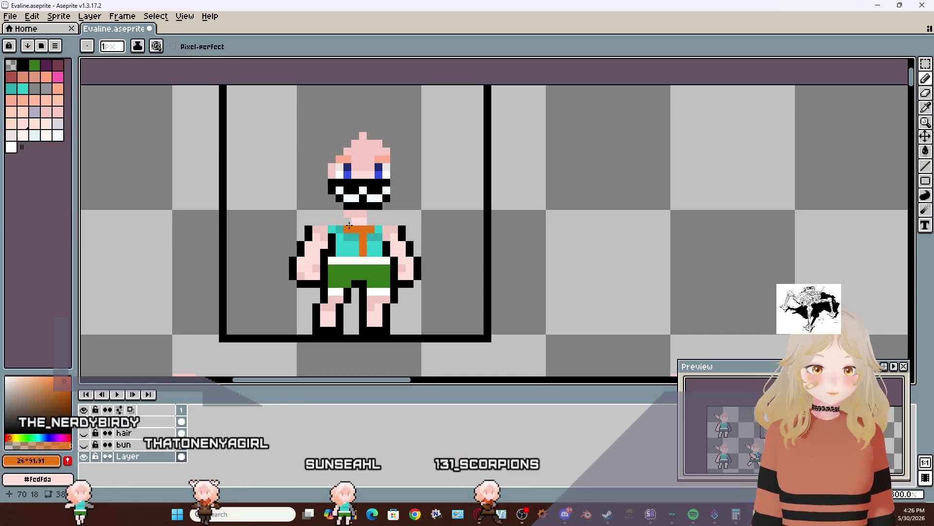
# Sample the neck's skin tones, ending with the darker pink #f5c8c2, for the Pencil
pyautogui.press('i')
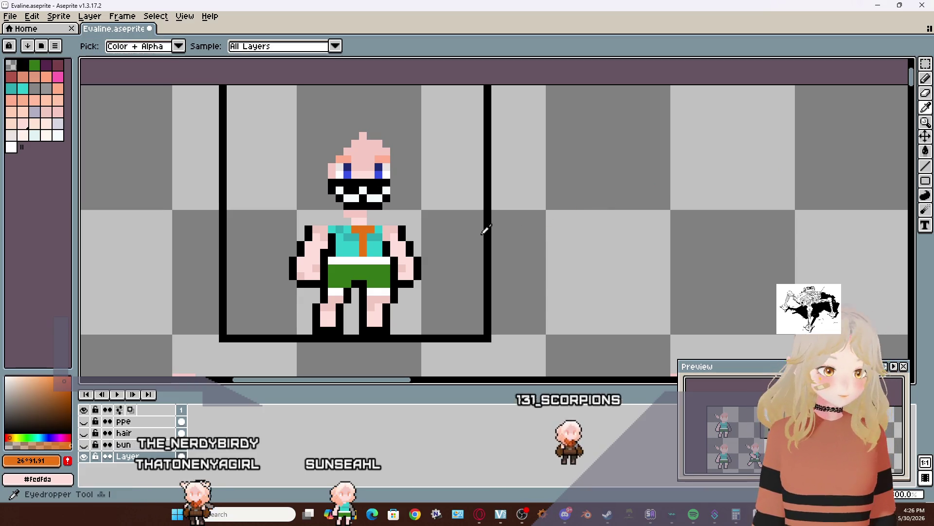
pyautogui.click(365, 214)
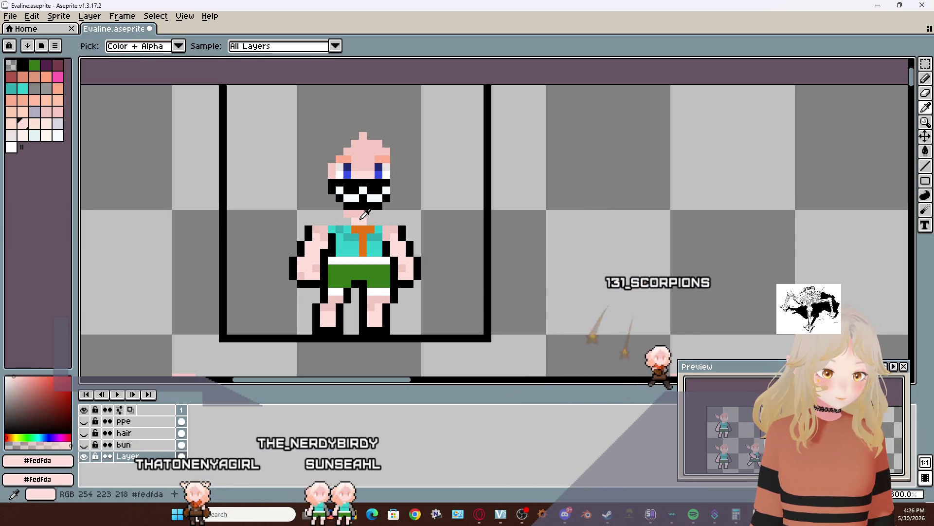
pyautogui.press('b')
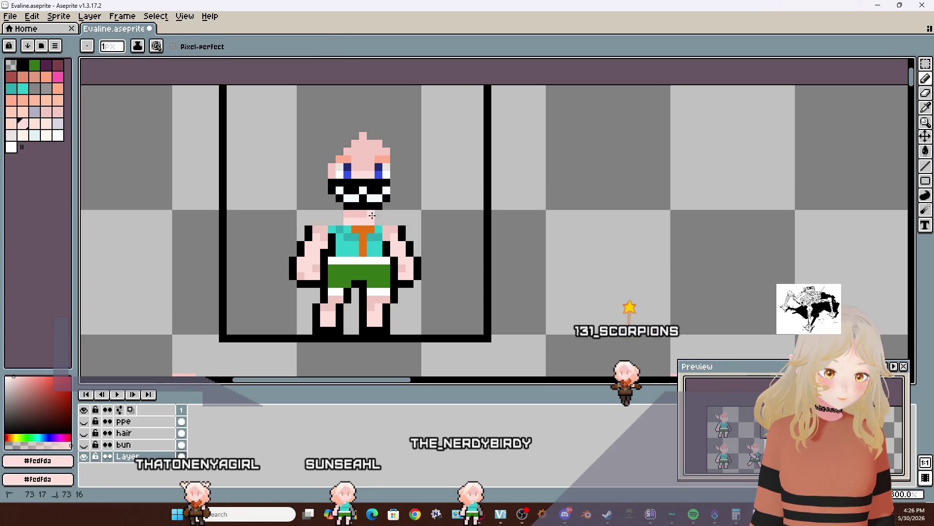
pyautogui.press('i')
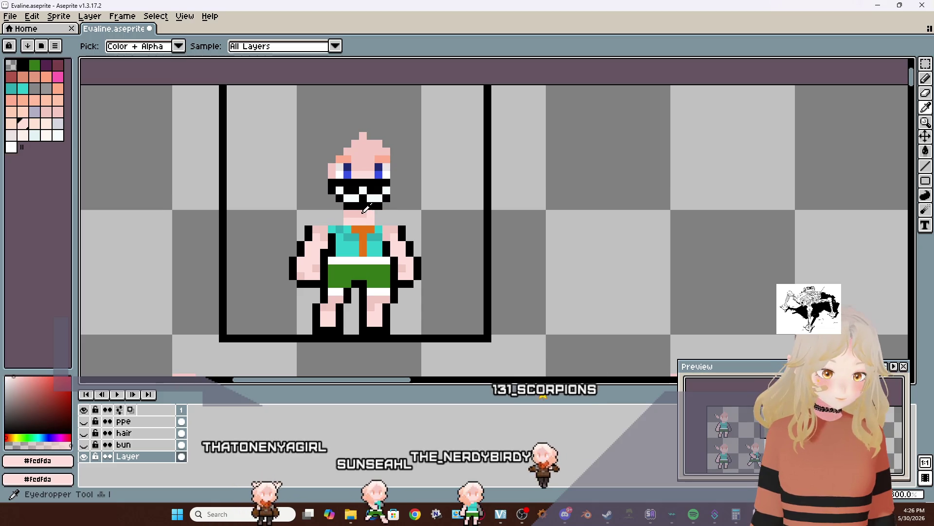
pyautogui.click(363, 212)
pyautogui.press('b')
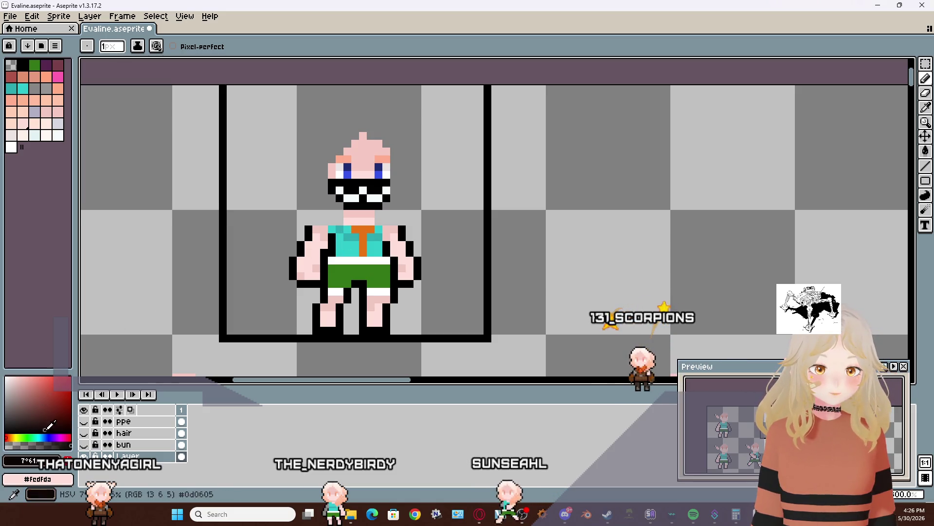
# Pick black from the palette and paint the shirt and shorts solid black, leaving the orange tie
pyautogui.click(23, 65)
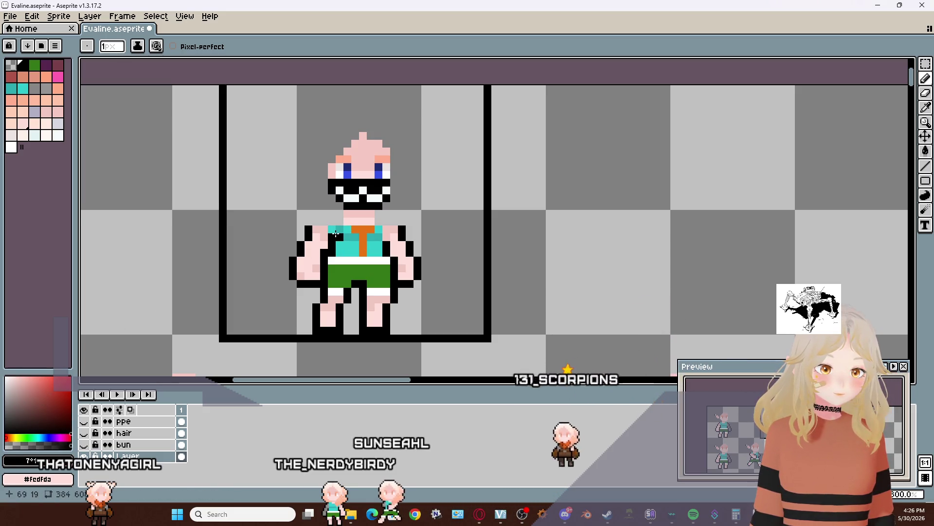
pyautogui.moveTo(332, 229); pyautogui.dragTo(342, 230)
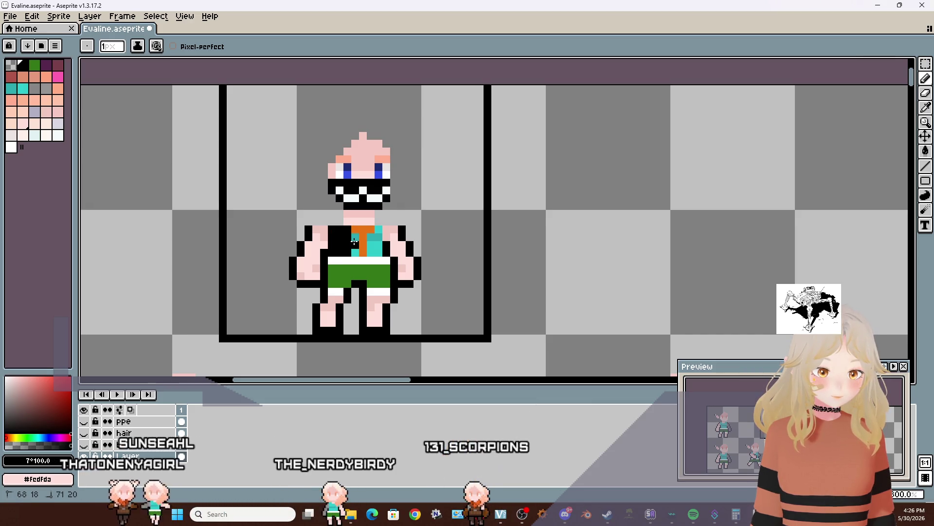
pyautogui.moveTo(355, 248); pyautogui.dragTo(372, 243)
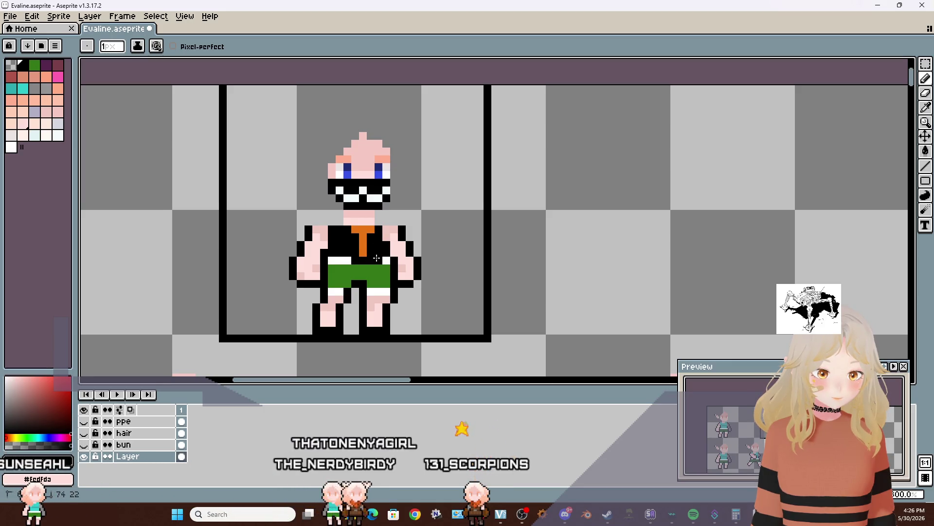
pyautogui.moveTo(345, 261); pyautogui.dragTo(335, 280)
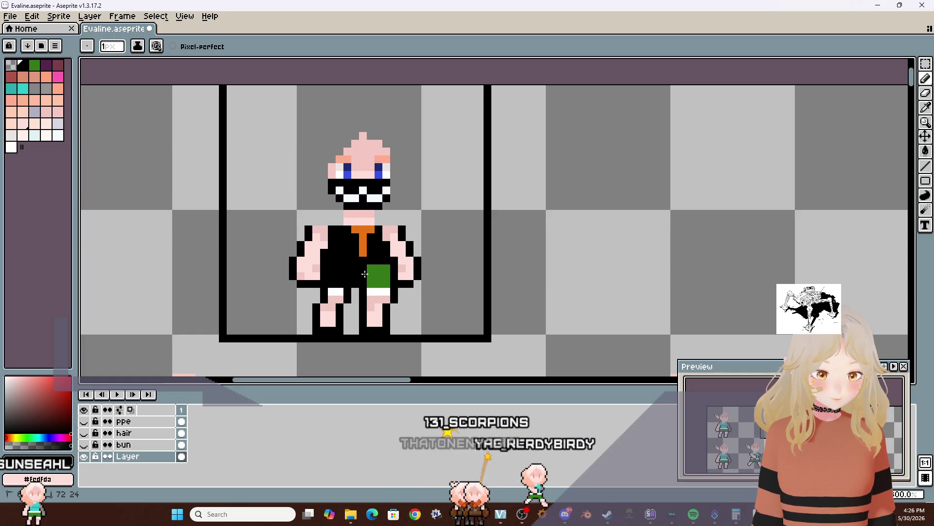
pyautogui.moveTo(384, 269); pyautogui.dragTo(386, 284)
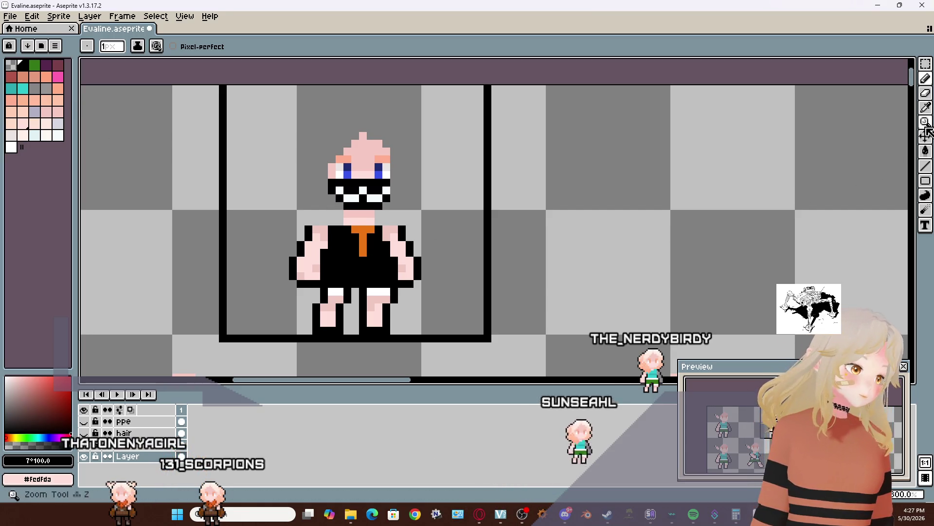
# Sample the tie's orange #c97415 and draw long hair strands down both sides of the head
pyautogui.click(927, 111)
pyautogui.click(356, 227)
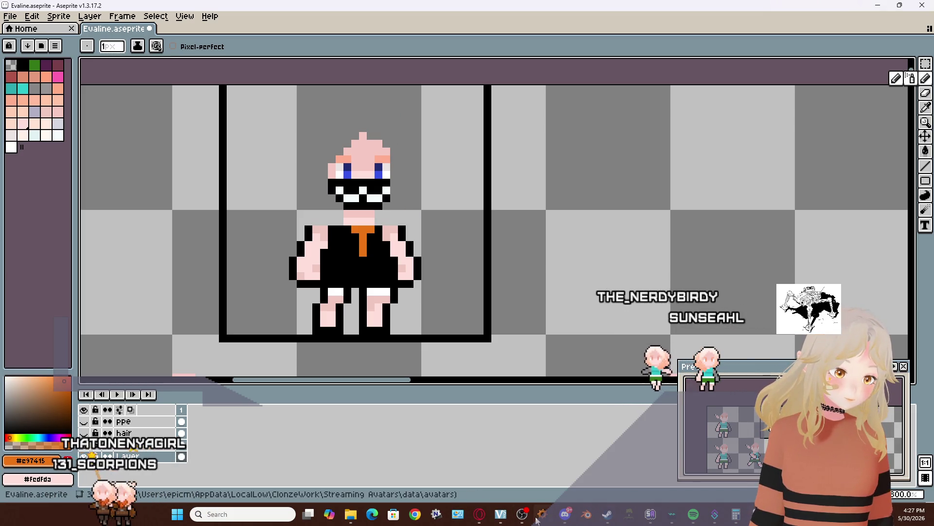
pyautogui.moveTo(565, 515)
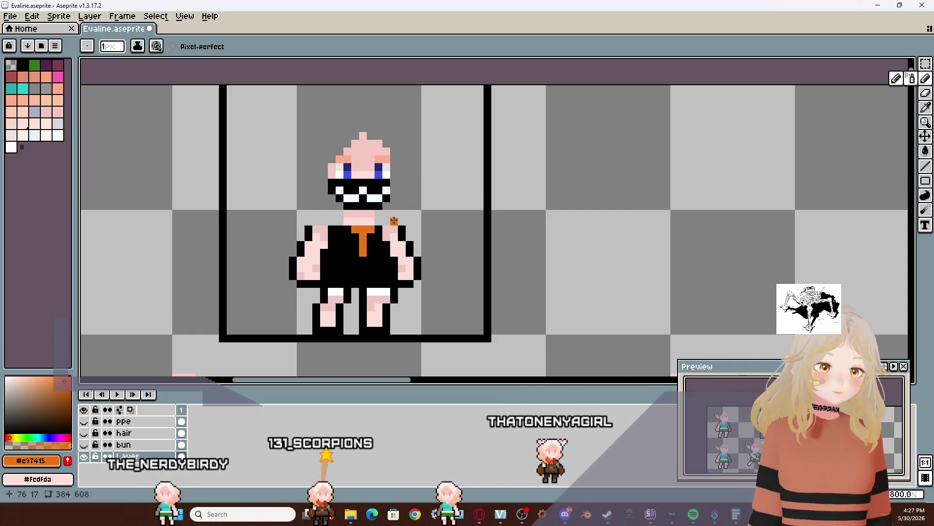
pyautogui.moveTo(394, 220); pyautogui.dragTo(386, 218)
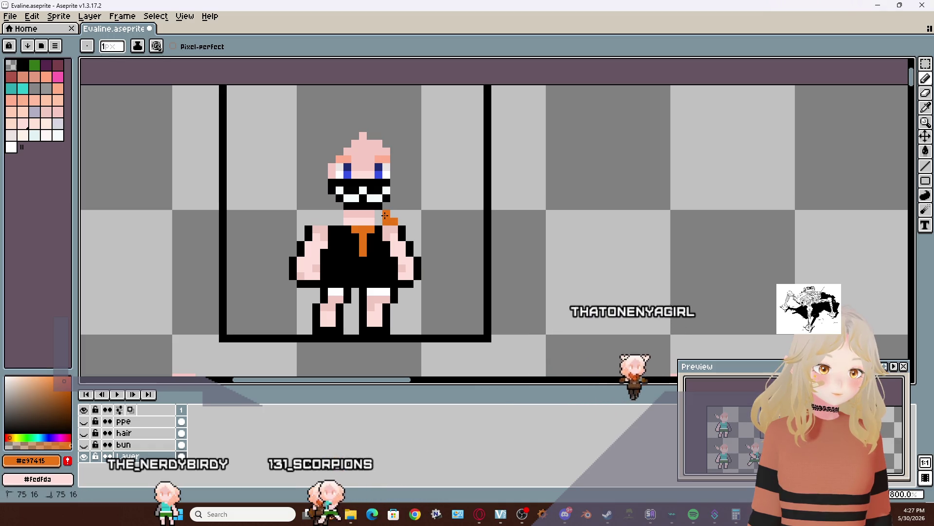
pyautogui.click(389, 206)
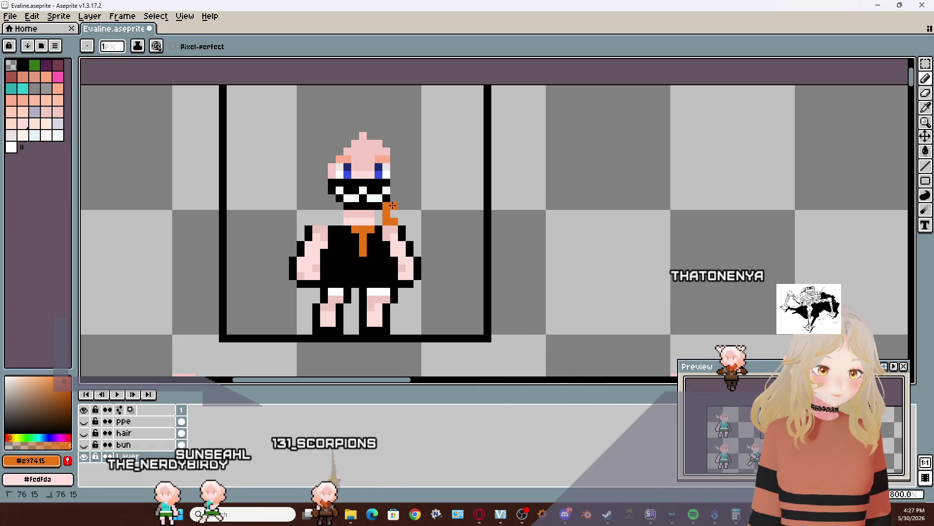
pyautogui.click(395, 192)
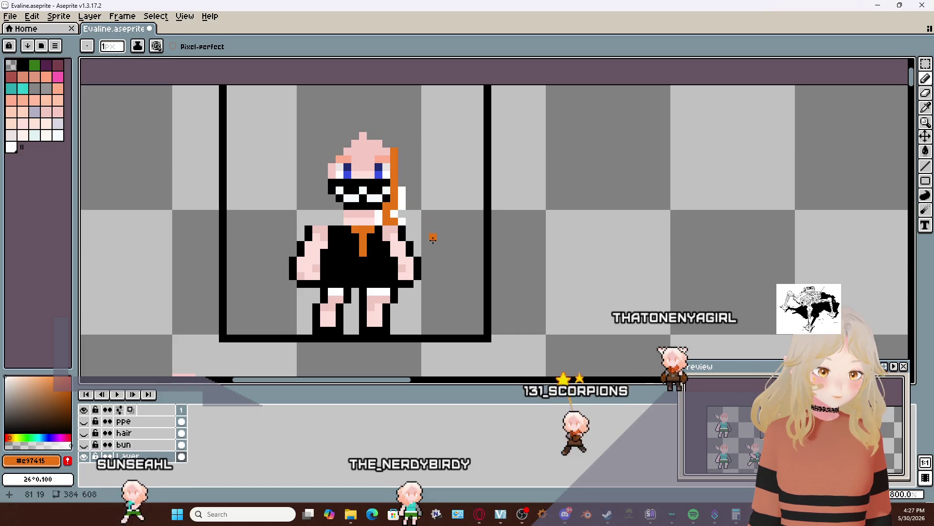
pyautogui.moveTo(411, 221)
pyautogui.mouseDown()
pyautogui.moveTo(386, 140)
pyautogui.moveTo(355, 128)
pyautogui.moveTo(336, 147)
pyautogui.mouseUp()
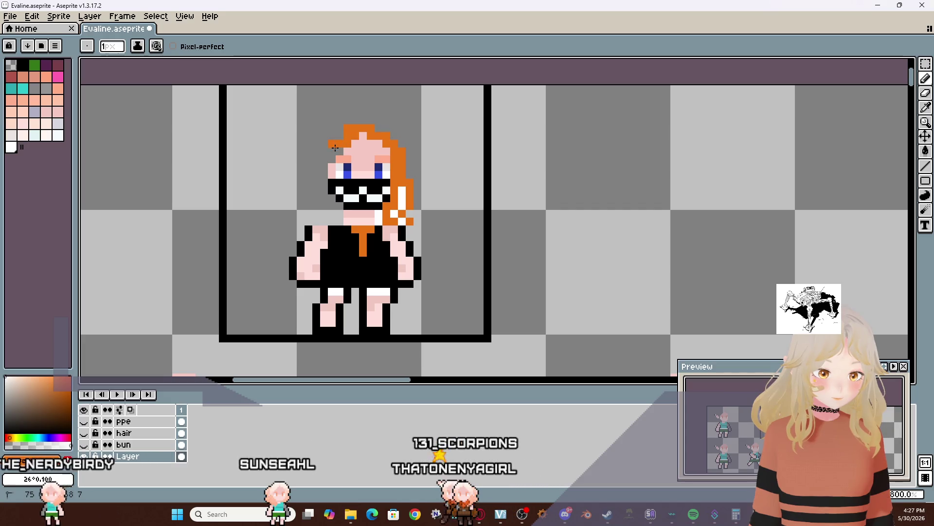
pyautogui.moveTo(325, 163); pyautogui.dragTo(325, 181)
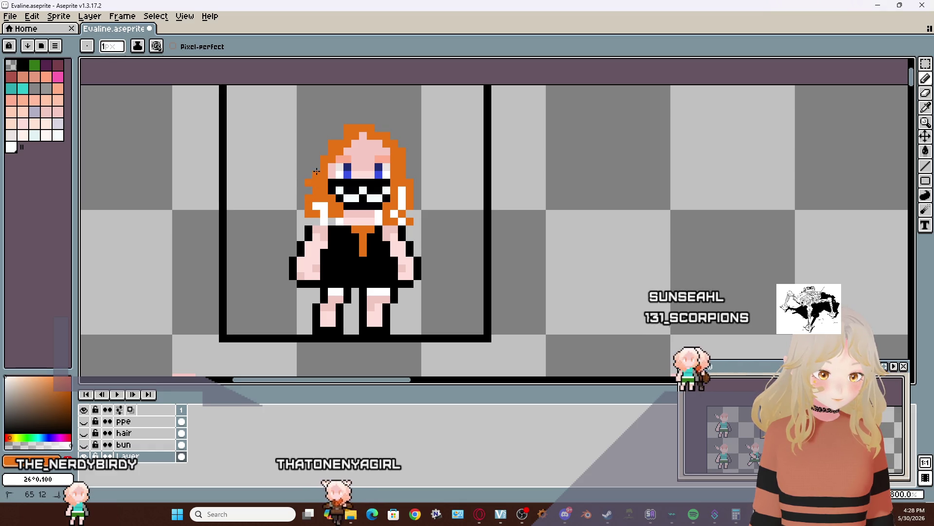
# Add orange pixels along the hair's left edge, undoing a stray white pixel
pyautogui.rightClick(304, 193)
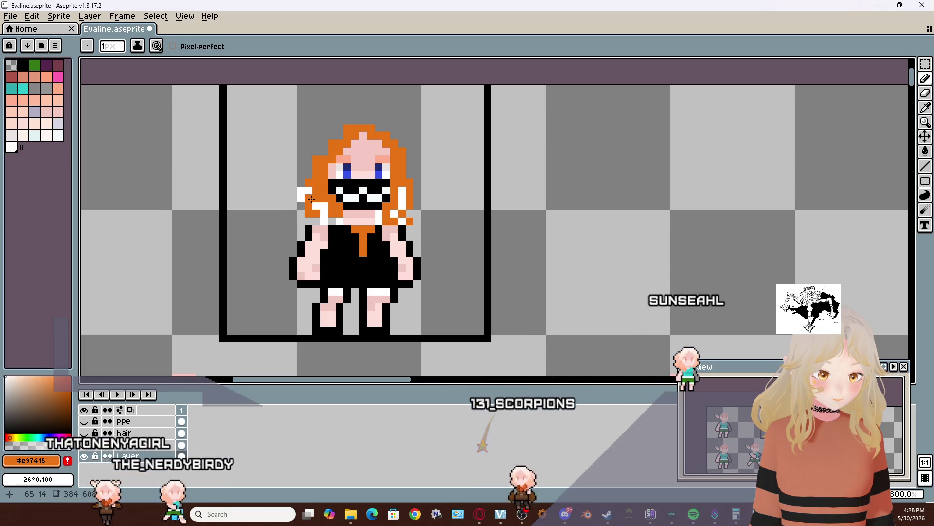
pyautogui.hotkey('ctrl', 'z')
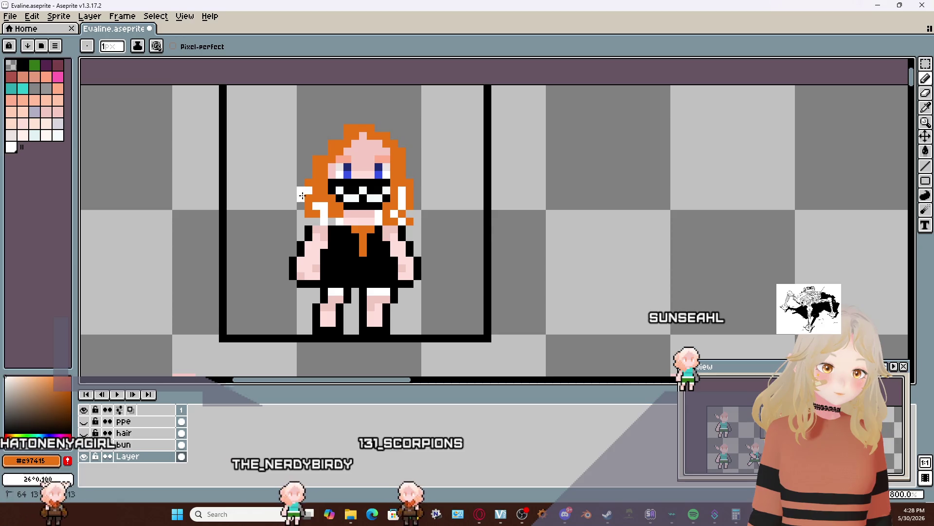
pyautogui.rightClick(300, 195)
pyautogui.moveTo(299, 208); pyautogui.dragTo(292, 196)
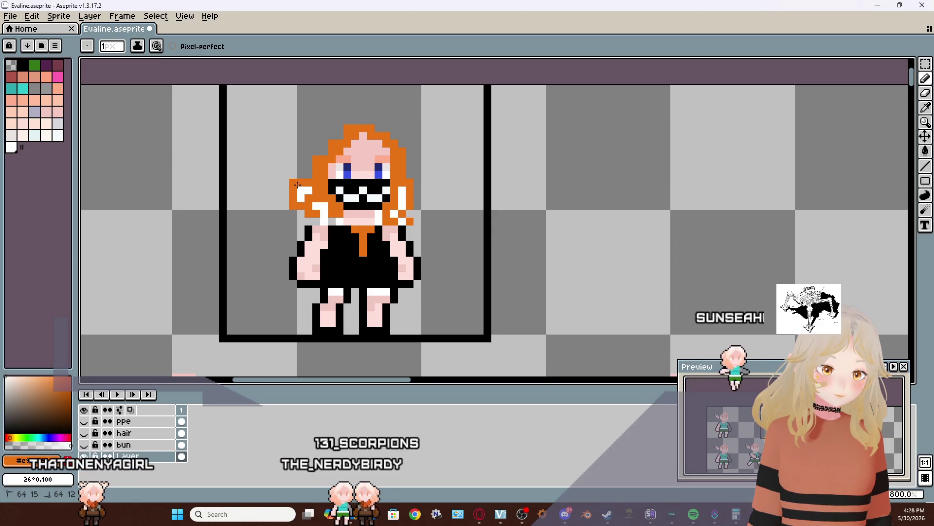
pyautogui.press('alt')
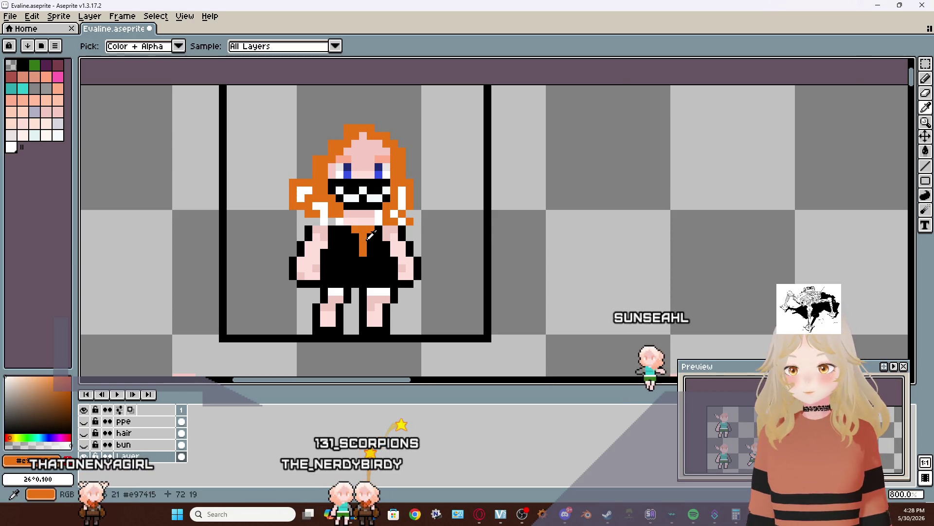
pyautogui.click(367, 242)
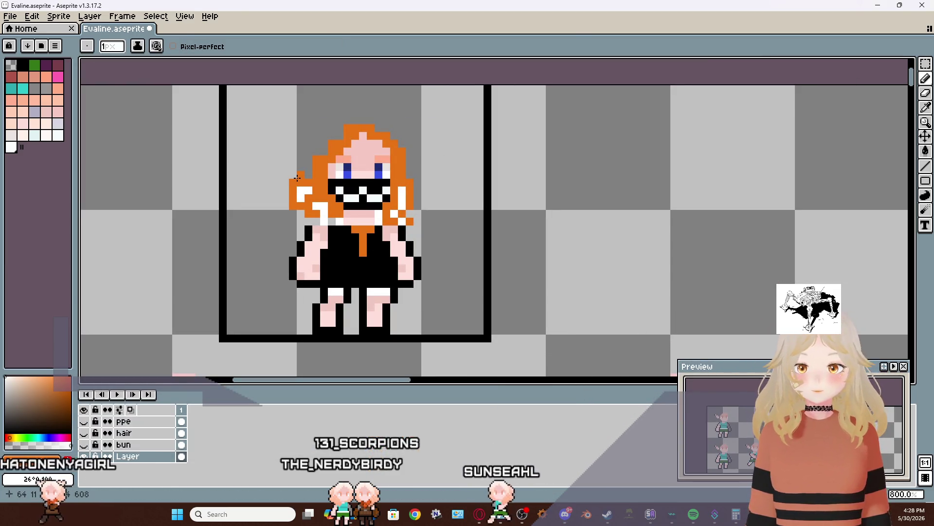
pyautogui.hotkey('alt', 'Tab')
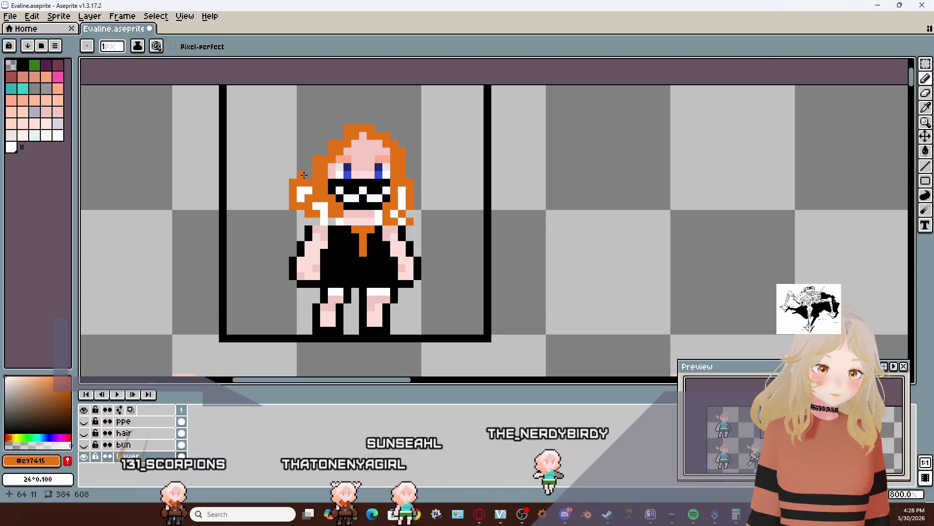
# Erase stray pixels on the hair's left side and dab orange at the edge and top
pyautogui.press('e')
pyautogui.moveTo(301, 179); pyautogui.dragTo(293, 182)
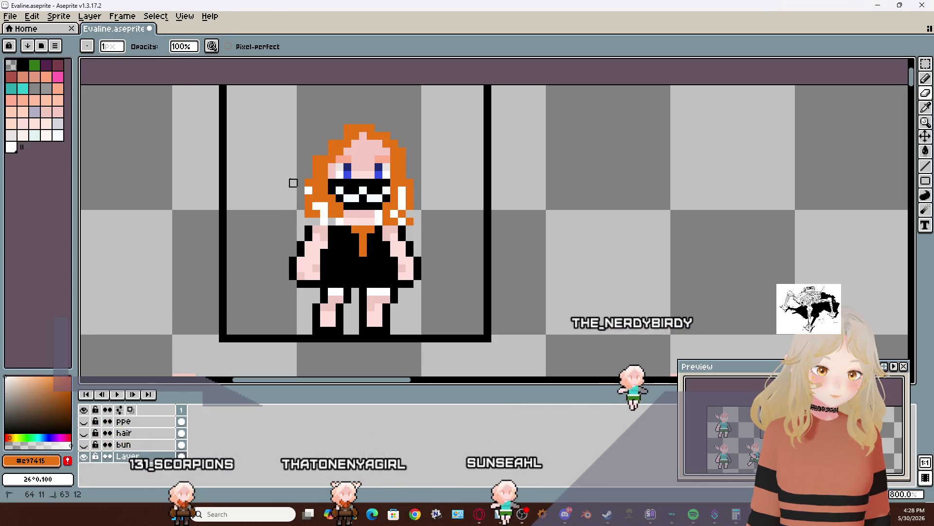
pyautogui.press('b')
pyautogui.click(301, 189)
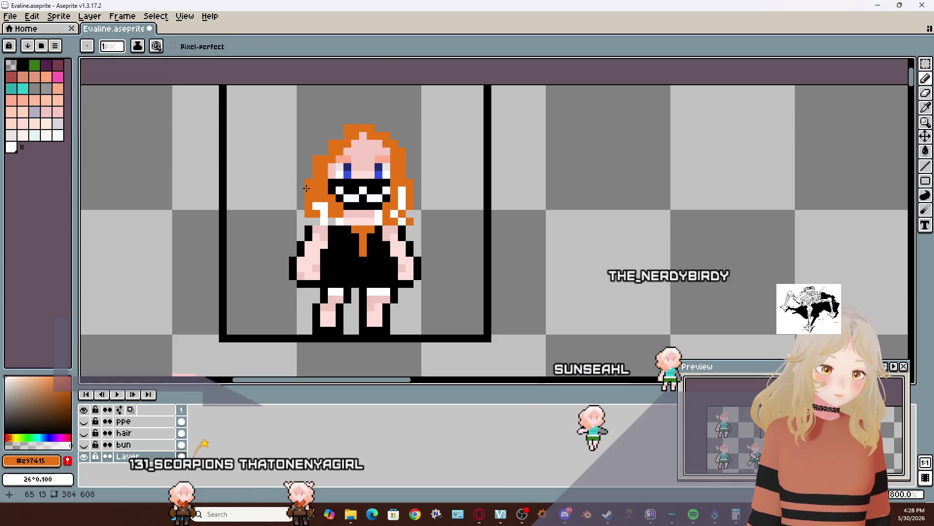
pyautogui.press('e')
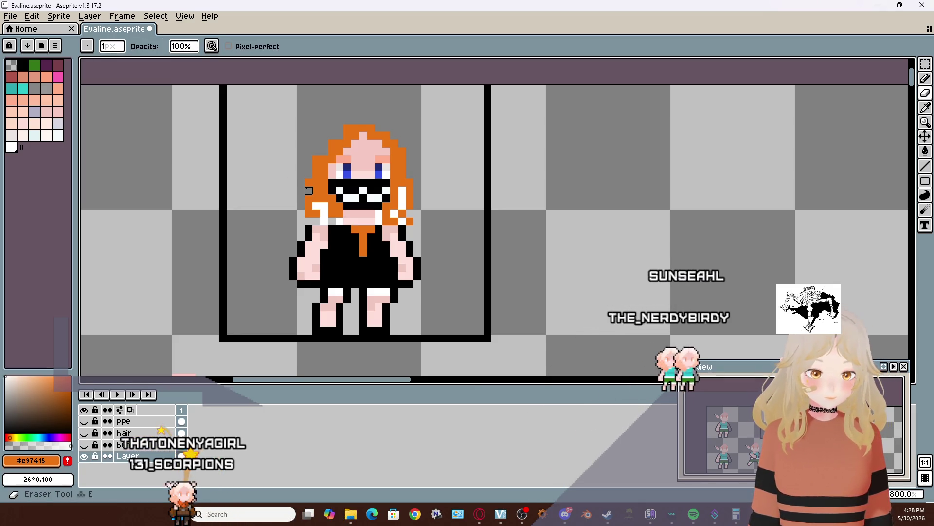
pyautogui.press('b')
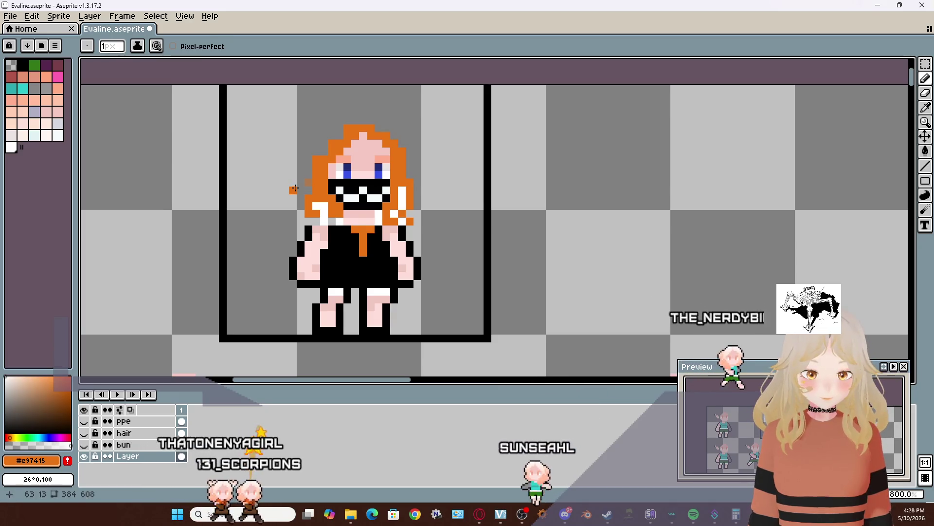
pyautogui.press('e')
pyautogui.press('b')
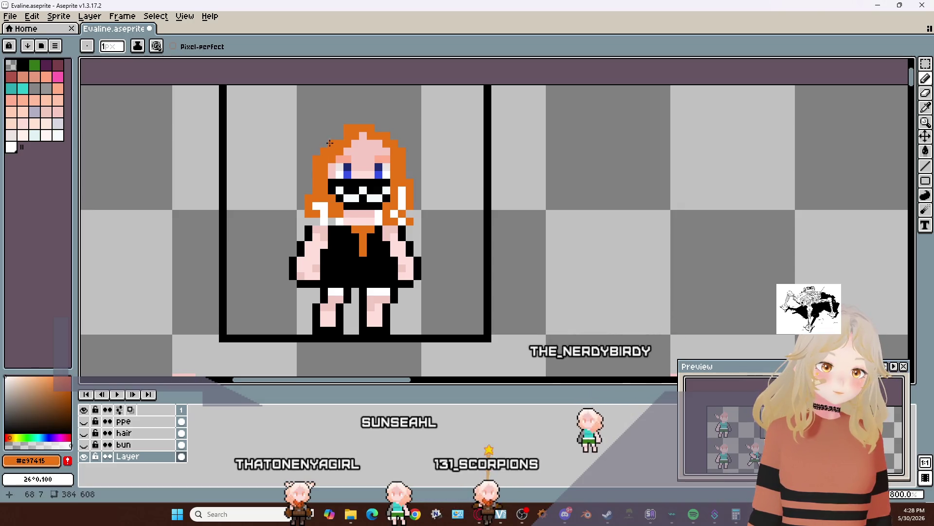
pyautogui.click(380, 128)
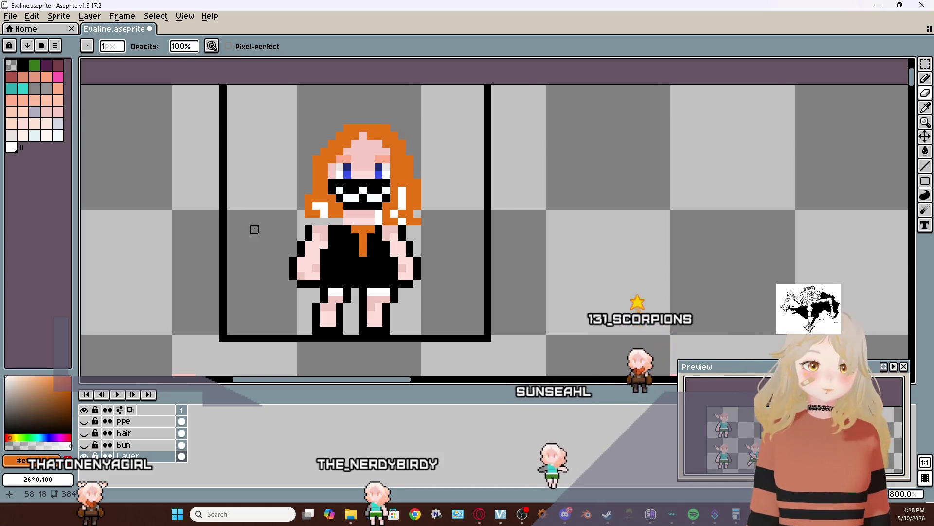
# Select the orange-haired figure's head and move it up one pixel
pyautogui.hscroll(-5, 254, 229)
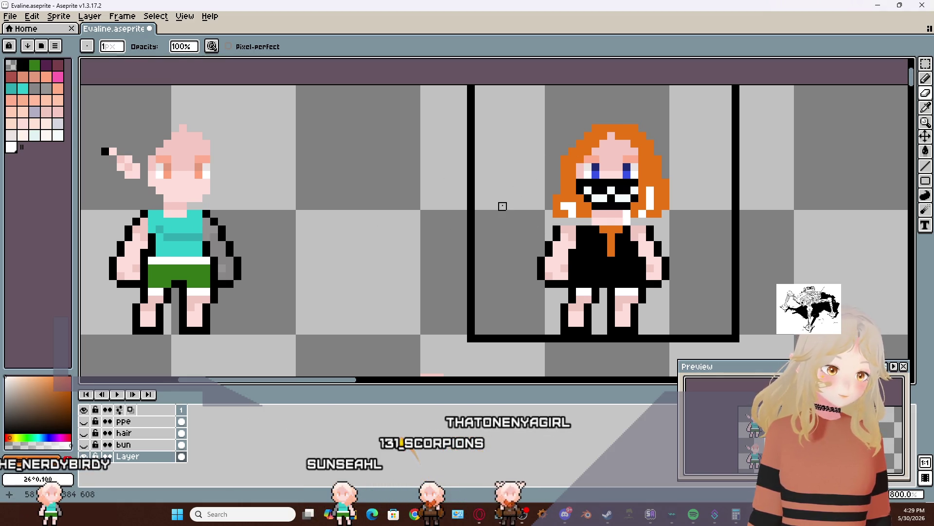
pyautogui.click(925, 64)
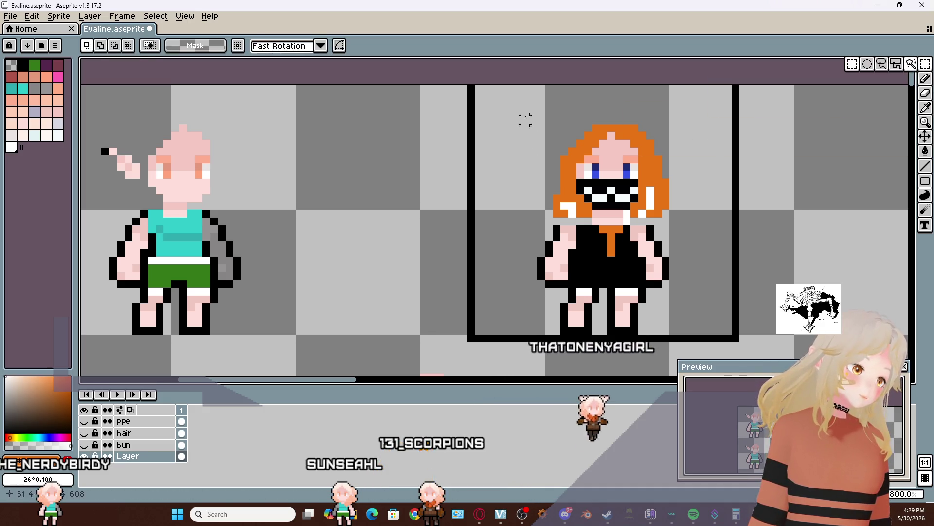
pyautogui.moveTo(523, 102)
pyautogui.mouseDown()
pyautogui.moveTo(651, 215)
pyautogui.moveTo(682, 225)
pyautogui.moveTo(649, 188)
pyautogui.mouseUp()
pyautogui.click(697, 198)
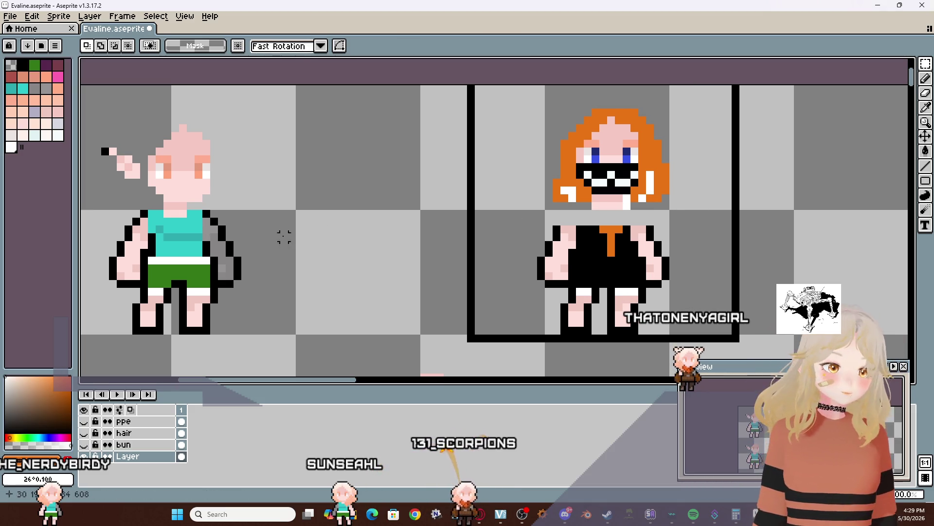
# Carry the other sprite's teal shoulders onto the figure's neck as a collar
pyautogui.moveTo(128, 206)
pyautogui.mouseDown()
pyautogui.moveTo(236, 235)
pyautogui.moveTo(253, 228)
pyautogui.mouseUp()
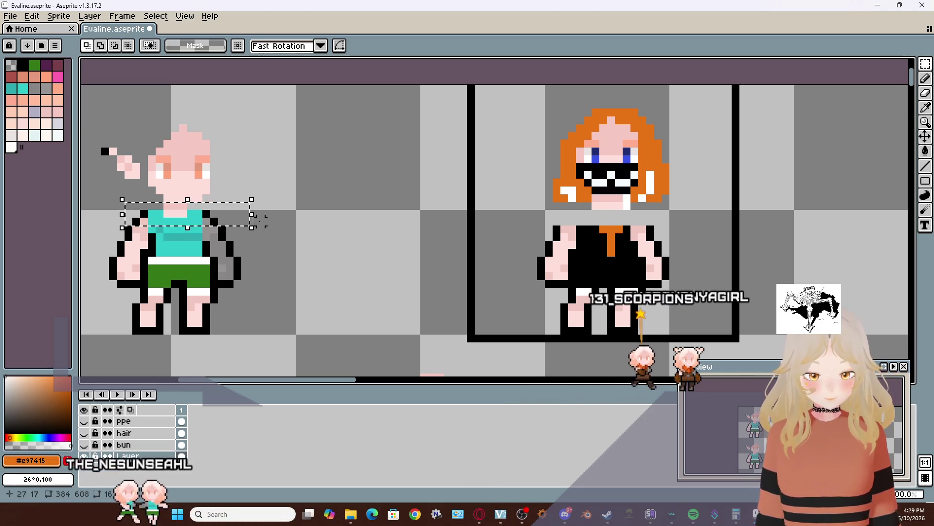
pyautogui.moveTo(244, 220)
pyautogui.mouseDown()
pyautogui.moveTo(522, 247)
pyautogui.moveTo(639, 220)
pyautogui.moveTo(674, 222)
pyautogui.mouseUp()
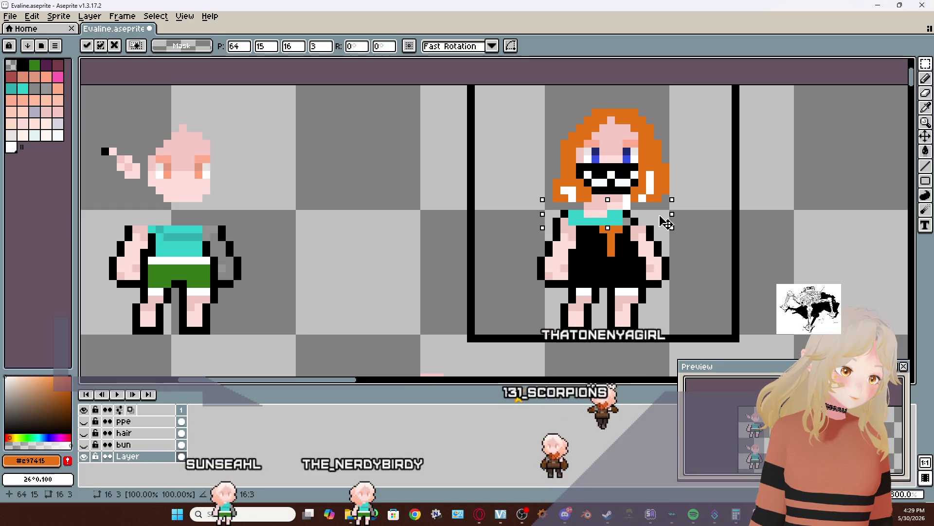
pyautogui.moveTo(673, 223); pyautogui.dragTo(681, 223)
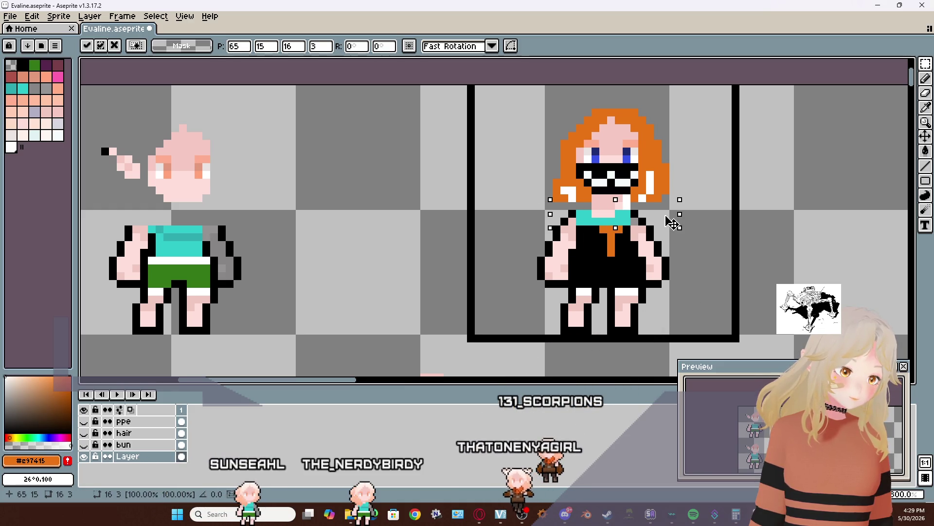
# Reselect the head and drop it one pixel lower onto the collar
pyautogui.moveTo(540, 104); pyautogui.dragTo(697, 213)
pyautogui.moveTo(658, 163); pyautogui.dragTo(655, 169)
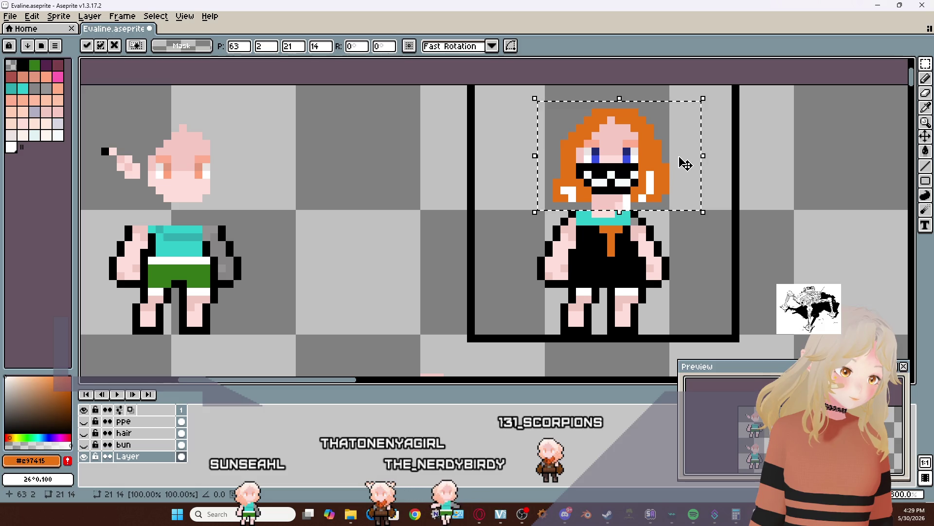
pyautogui.press('u')
pyautogui.moveTo(525, 96); pyautogui.dragTo(689, 204)
pyautogui.hotkey('ctrl', 'z')
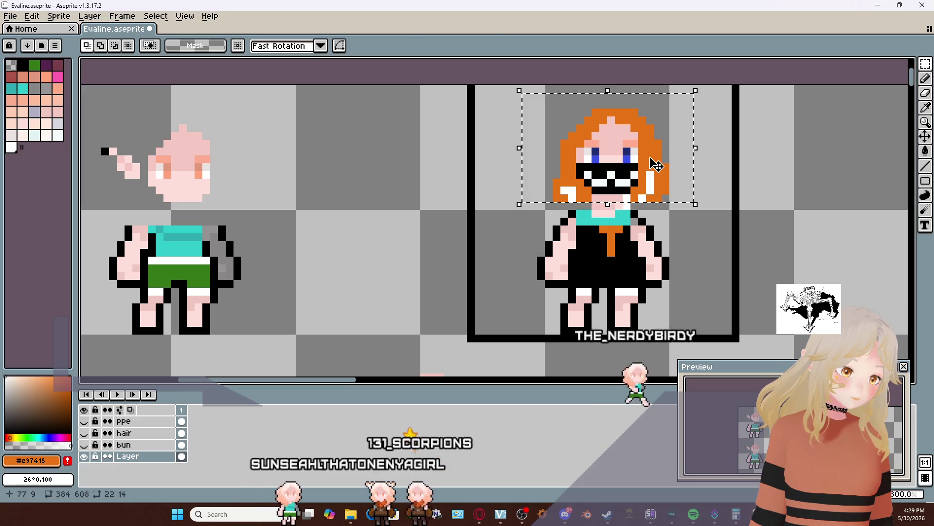
pyautogui.press('m')
pyautogui.moveTo(652, 167); pyautogui.dragTo(657, 171)
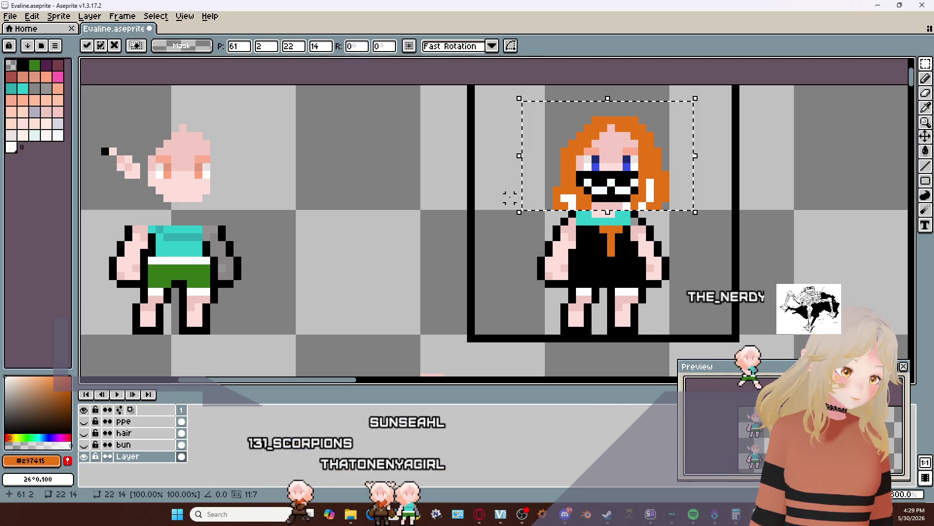
pyautogui.hotkey('ctrl', 'd')
pyautogui.hscroll(3, 501, 205)
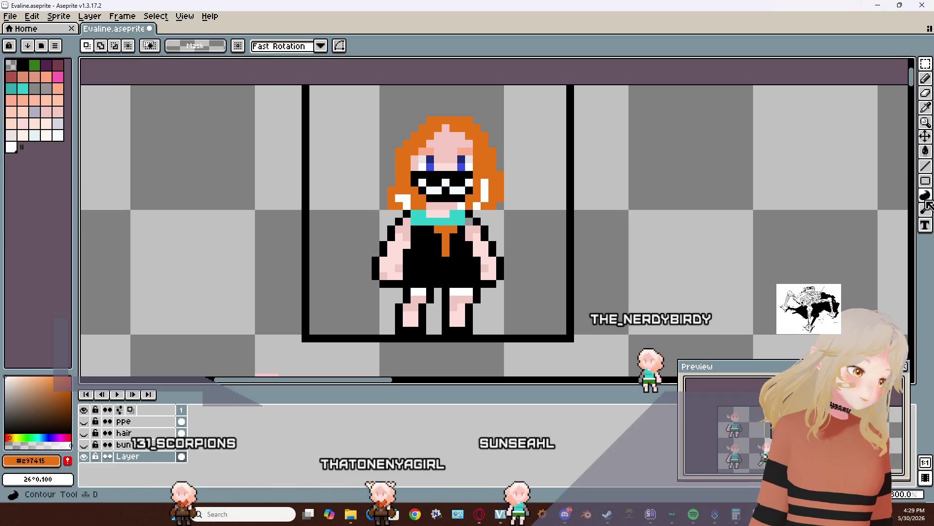
# Sample orange and recolour the collar's left teal pixel, undoing a stray pixel on the dress
pyautogui.click(927, 108)
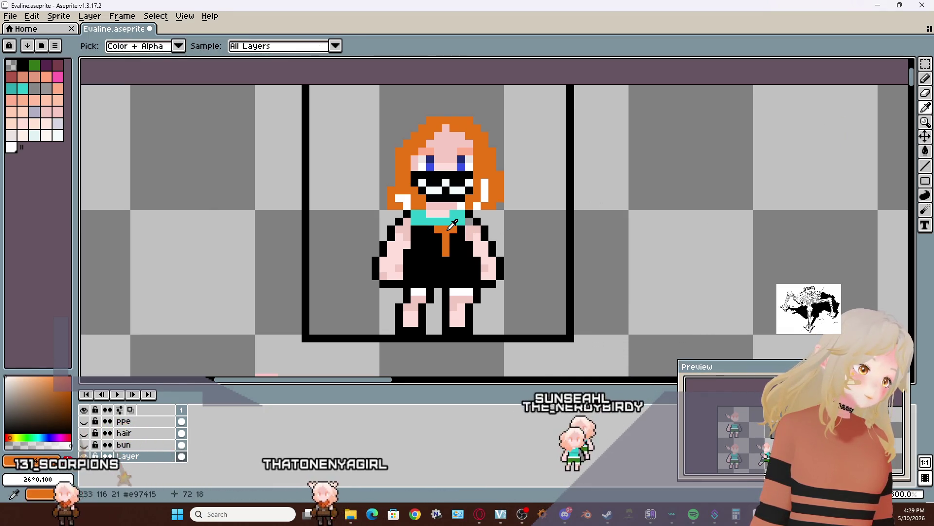
pyautogui.click(818, 136)
pyautogui.press('b')
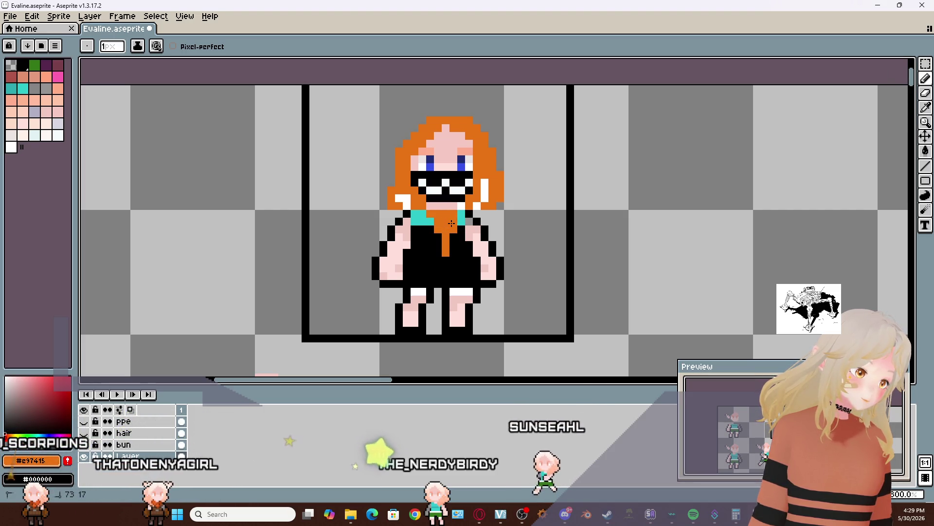
pyautogui.click(460, 251)
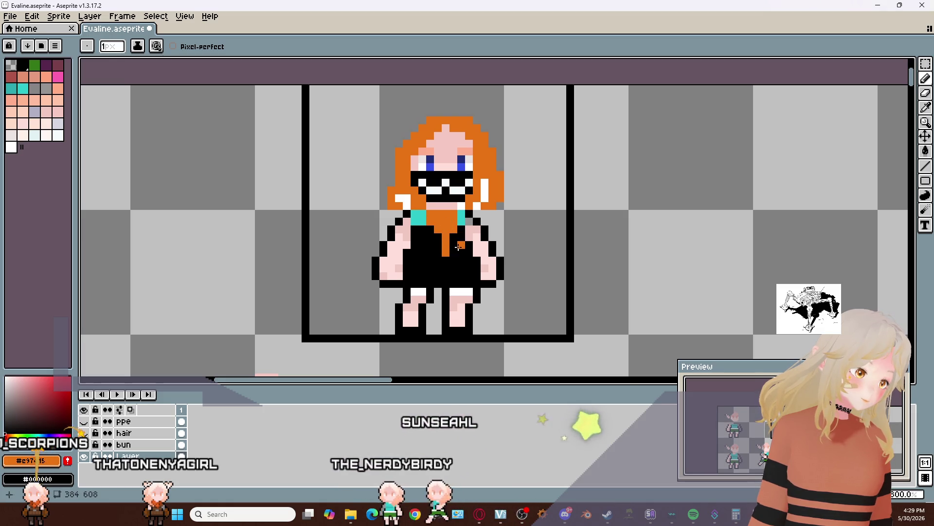
pyautogui.hotkey('ctrl', 'z')
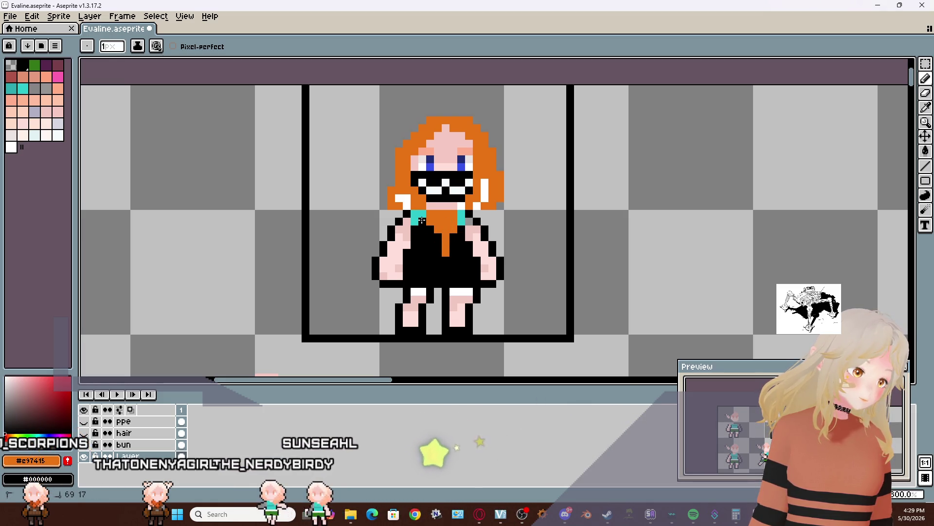
pyautogui.click(415, 222)
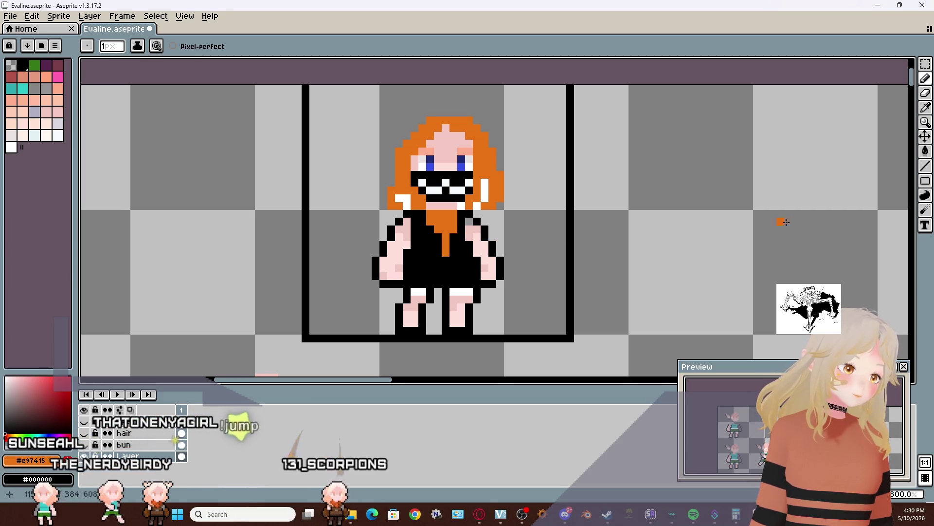
# Sample black from the outfit and set white as the secondary colour
pyautogui.click(926, 109)
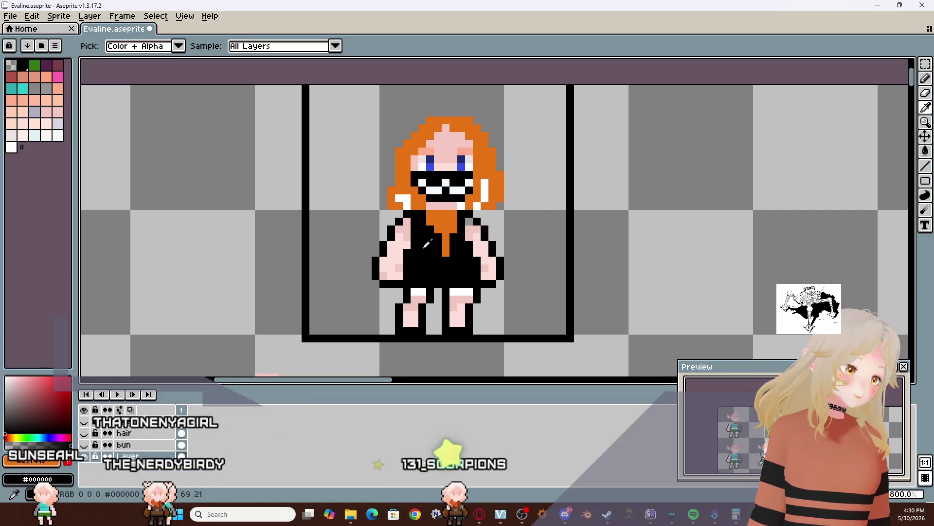
pyautogui.click(470, 228)
pyautogui.press('b')
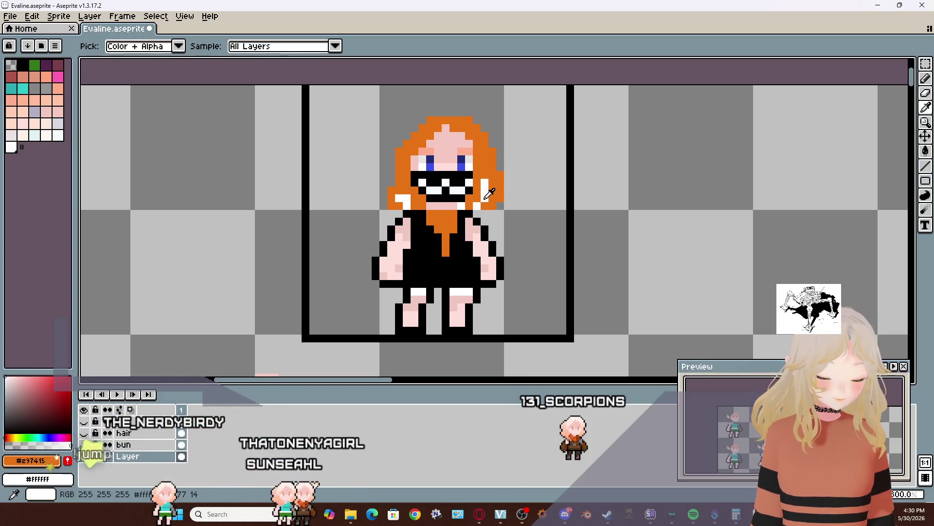
pyautogui.press('b')
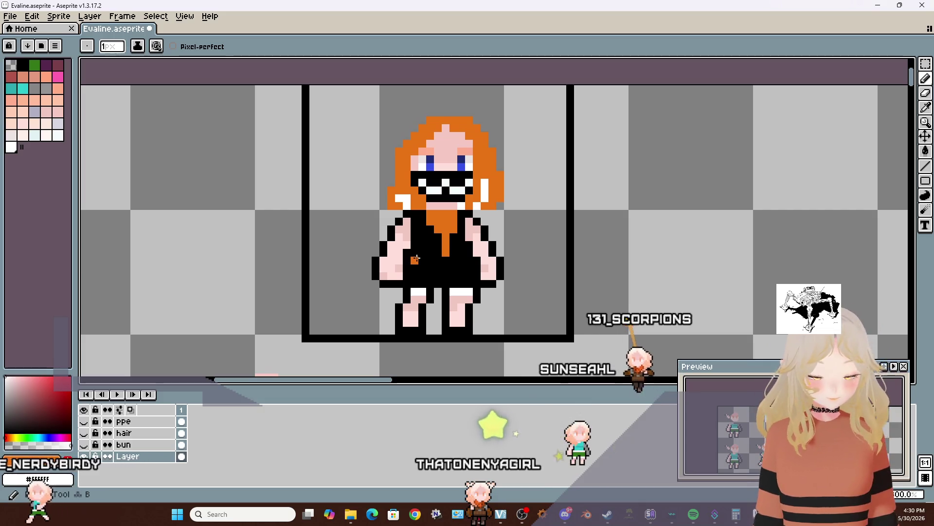
pyautogui.press('i')
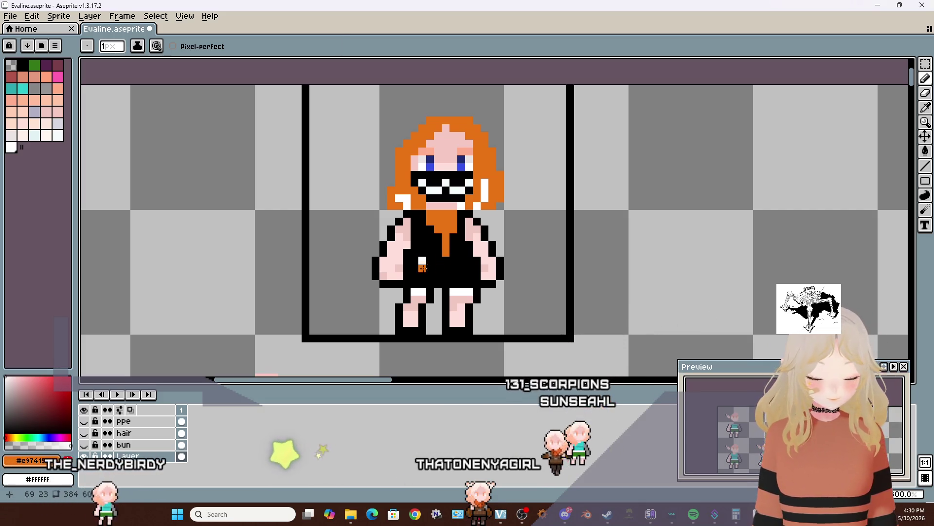
pyautogui.rightClick(423, 268)
pyautogui.press('b')
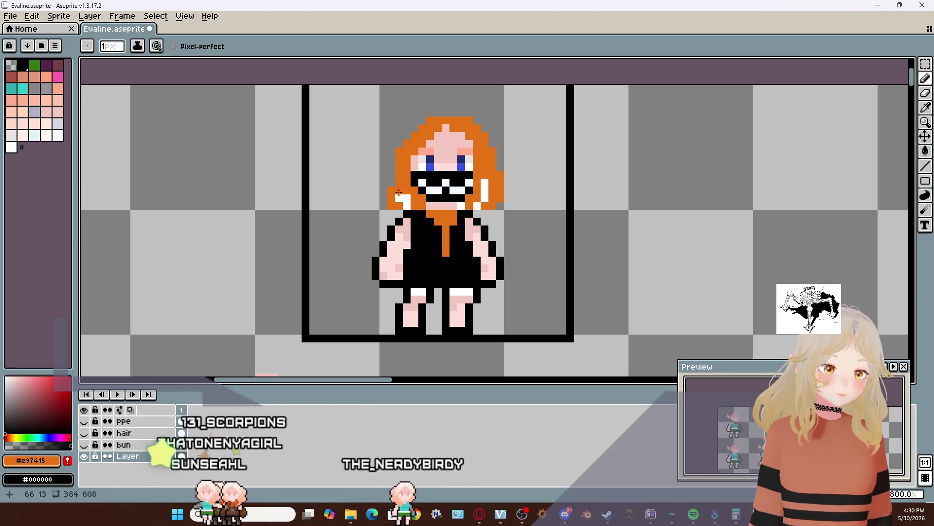
pyautogui.keyDown('alt'); pyautogui.rightClick(406, 197); pyautogui.keyUp('alt')
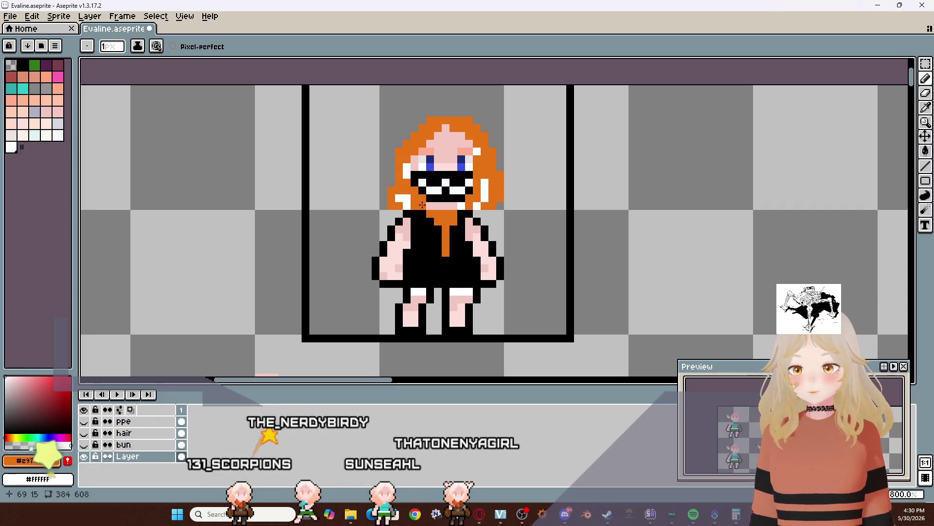
# Repaint three white hair highlight pixels orange
pyautogui.click(403, 198)
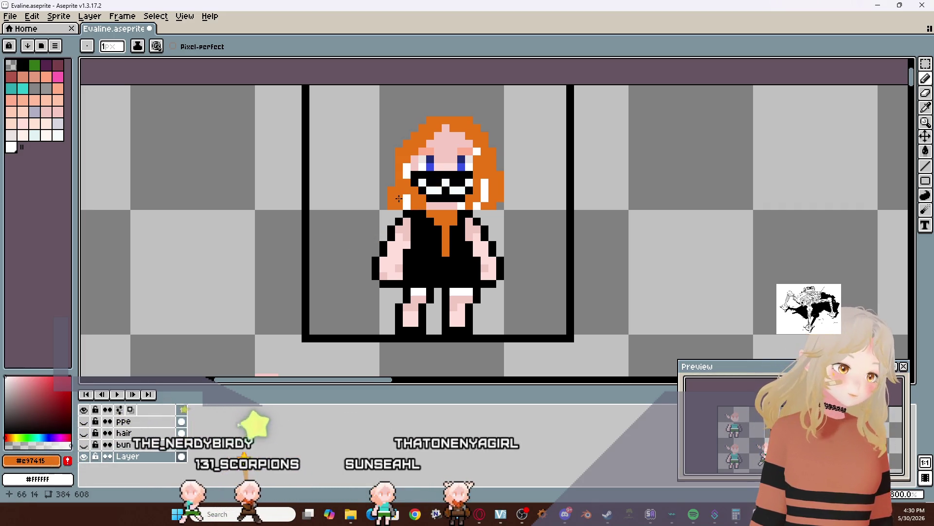
pyautogui.click(406, 166)
pyautogui.moveTo(407, 169); pyautogui.dragTo(408, 175)
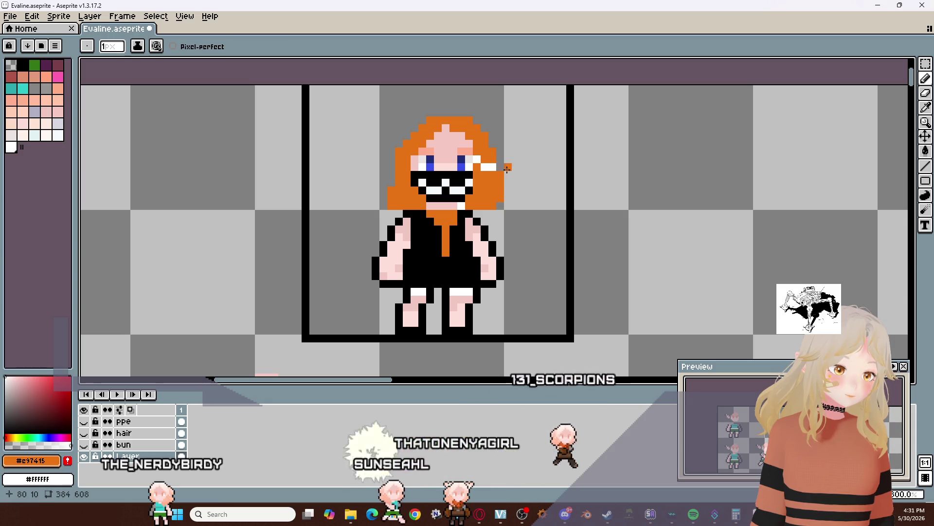
# Add white highlight pixels on the hair beside the eye, mouth and at the top corners
pyautogui.rightClick(400, 165)
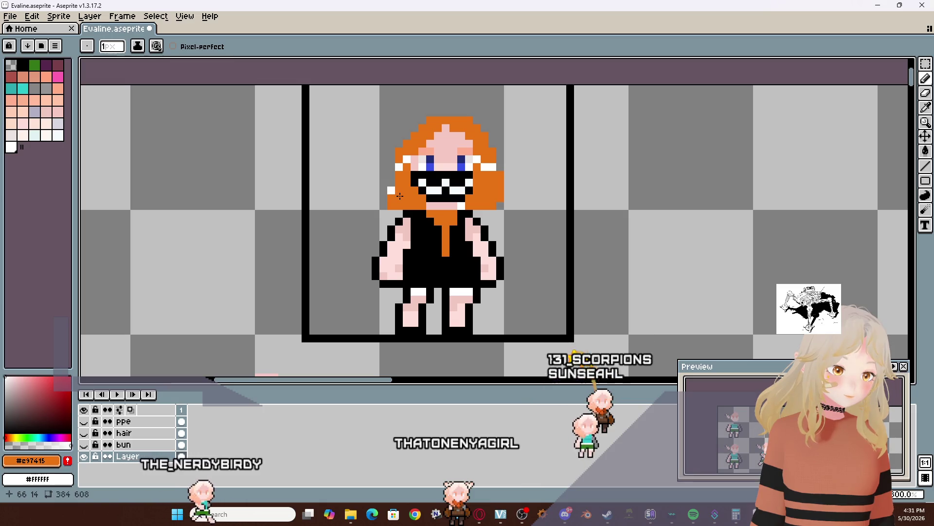
pyautogui.moveTo(400, 196); pyautogui.dragTo(408, 198)
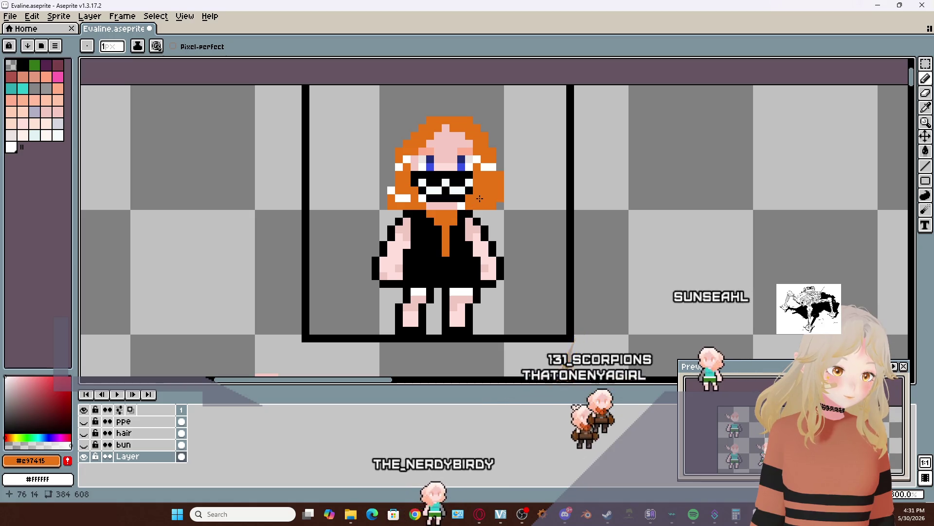
pyautogui.rightClick(477, 198)
pyautogui.rightClick(484, 197)
pyautogui.rightClick(497, 190)
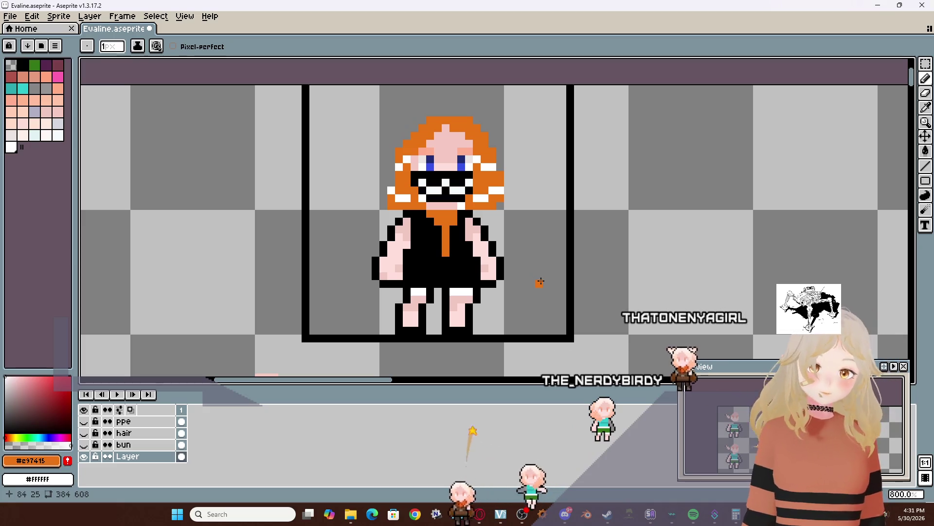
pyautogui.rightClick(422, 127)
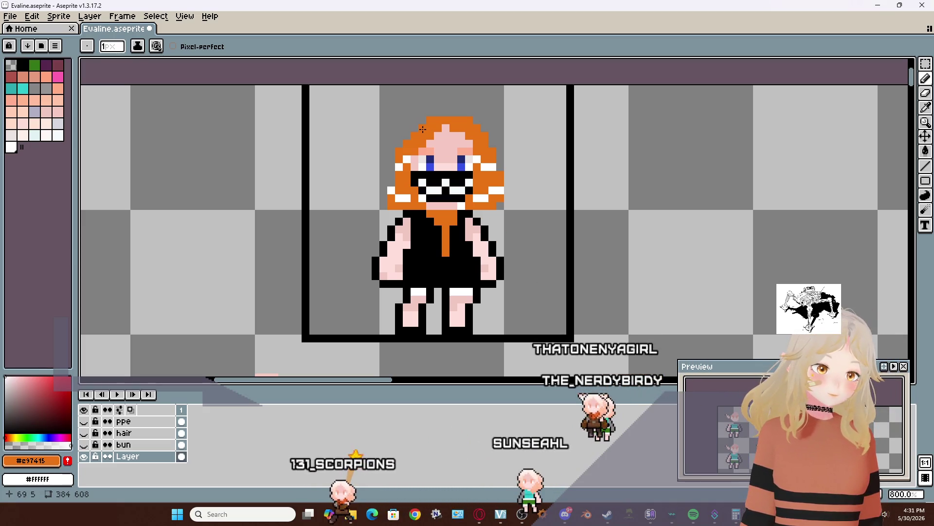
pyautogui.rightClick(477, 128)
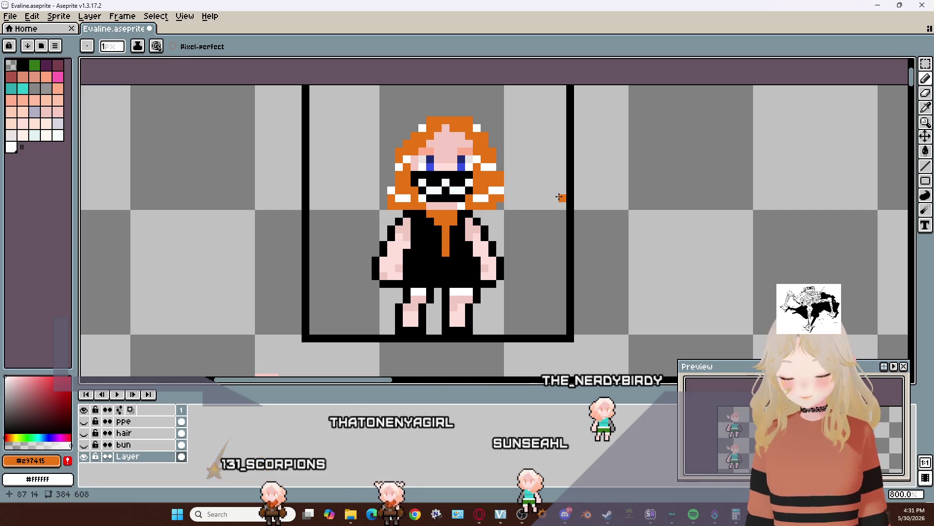
# Choose peach-orange shades as the drawing and secondary colours
pyautogui.press('v')
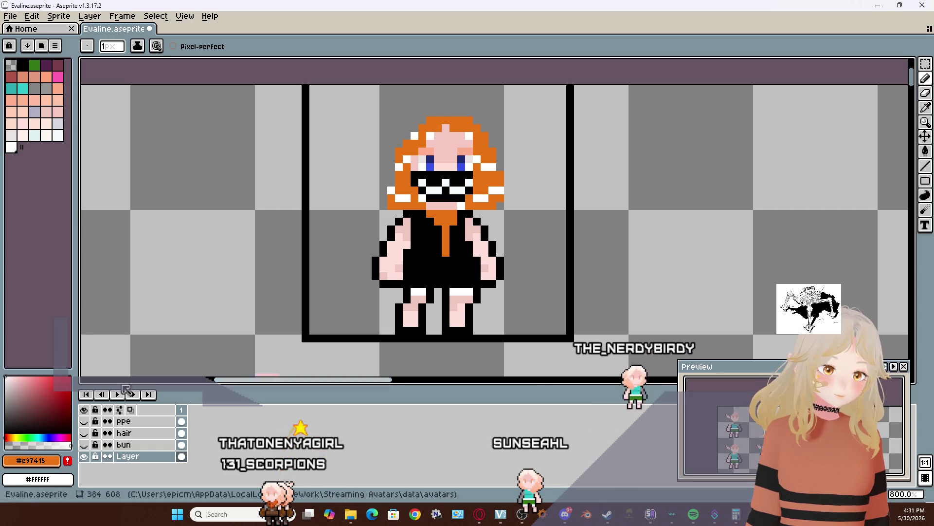
pyautogui.click(15, 438)
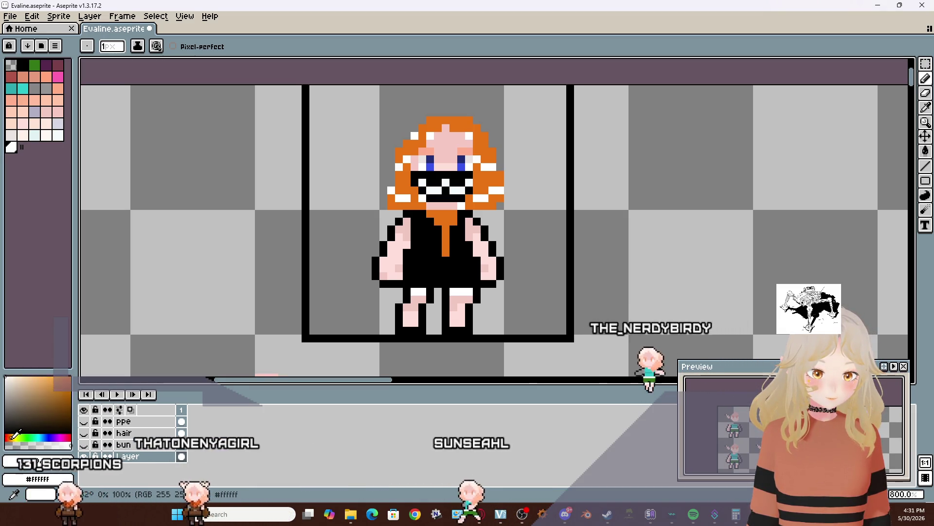
pyautogui.click(37, 380)
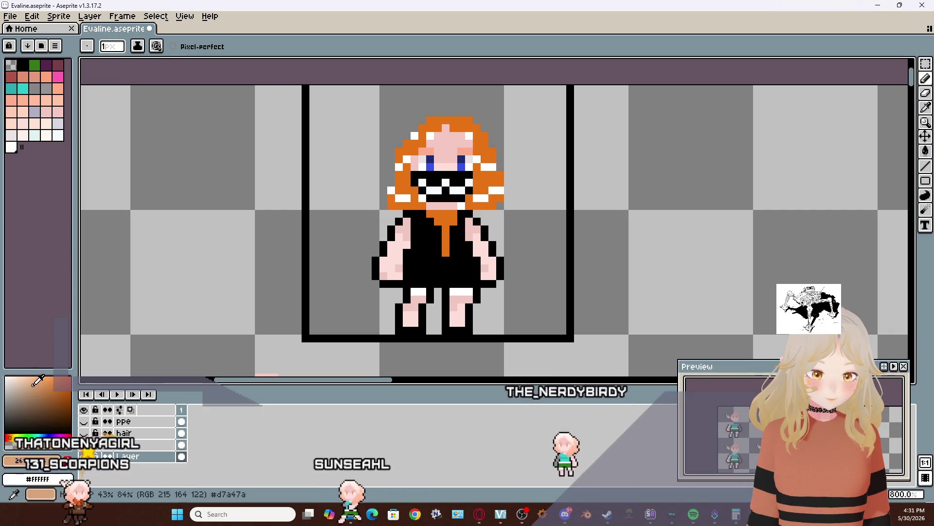
pyautogui.rightClick(37, 382)
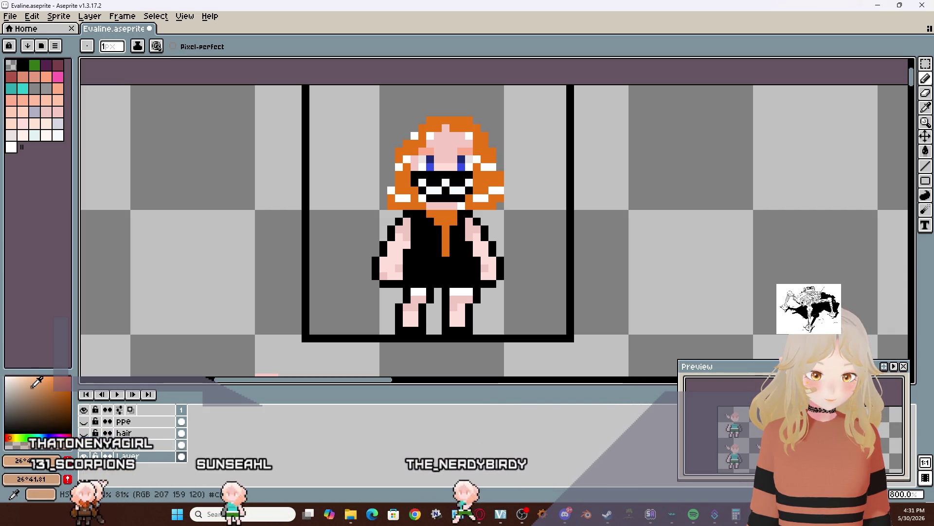
pyautogui.rightClick(36, 380)
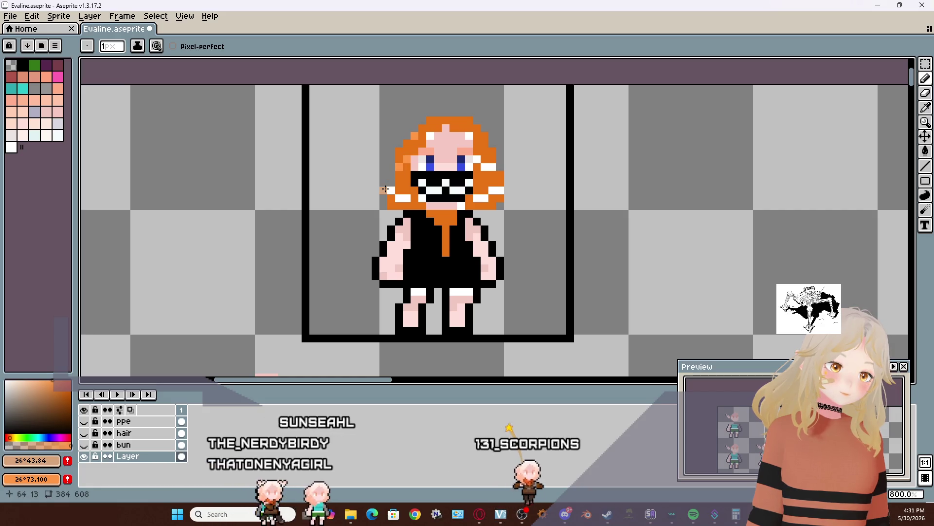
# Sample the hair orange and repaint the white pixels beside the mouth, eye and hair top
pyautogui.click(391, 189)
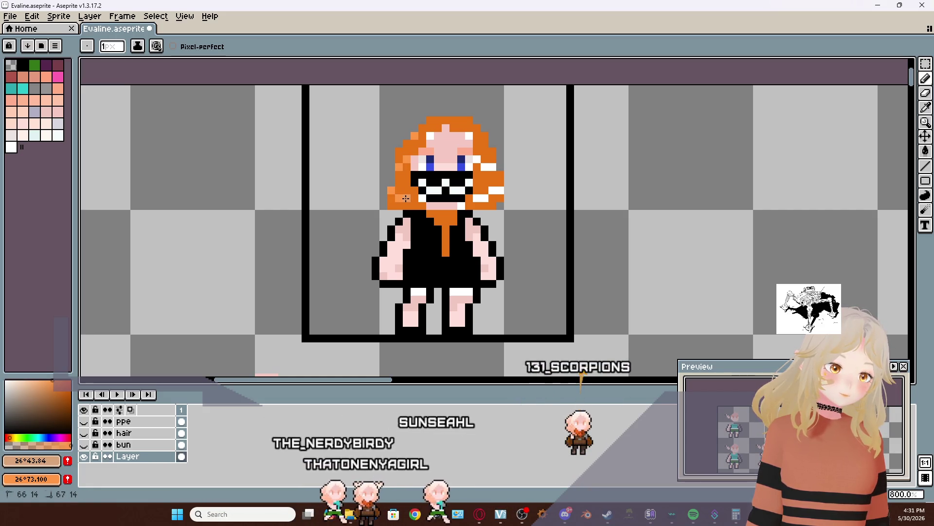
pyautogui.press('i')
pyautogui.click(405, 190)
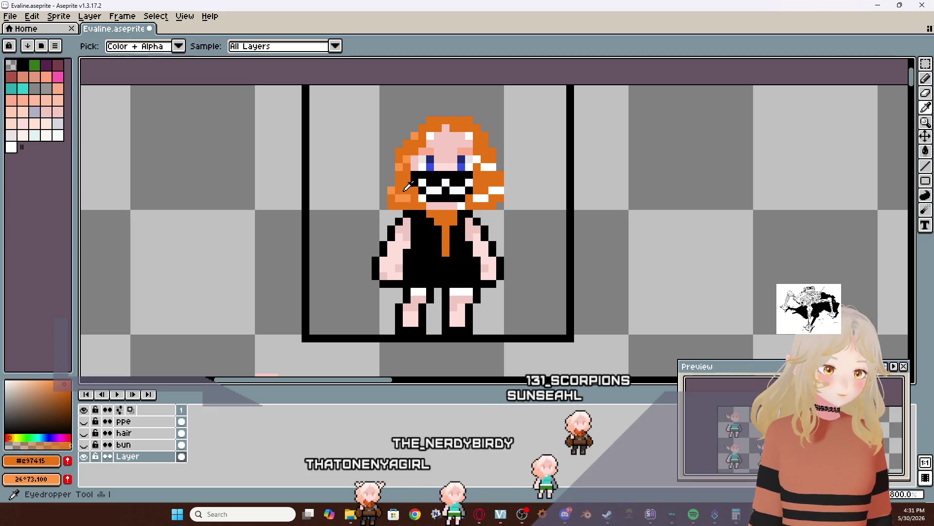
pyautogui.press('b')
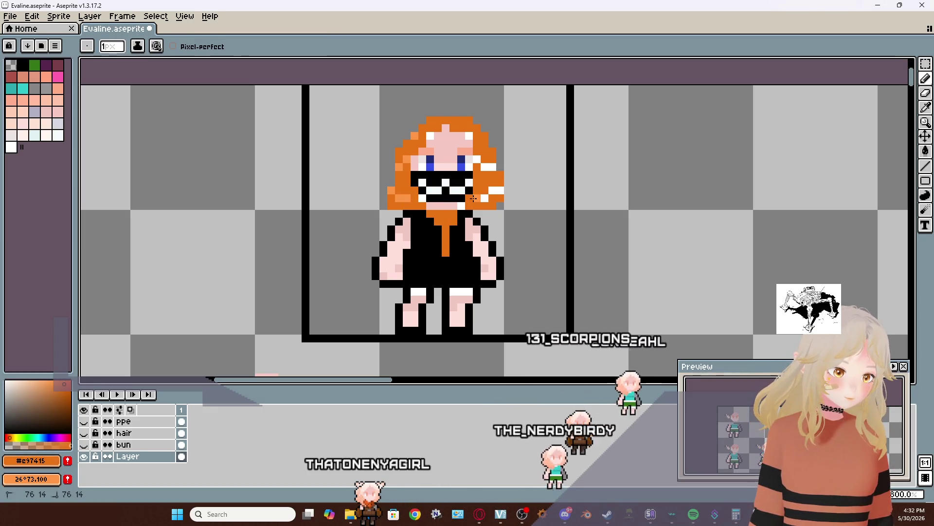
pyautogui.click(482, 200)
pyautogui.click(493, 191)
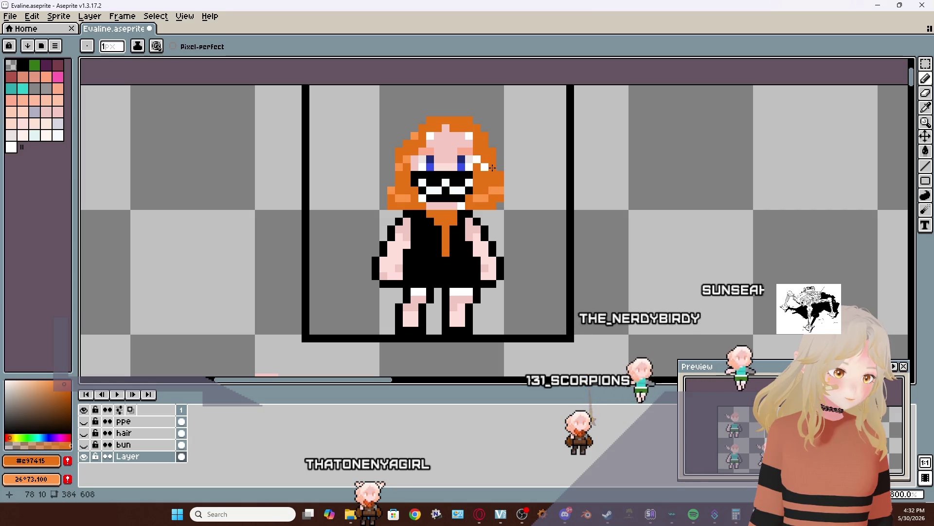
pyautogui.click(485, 167)
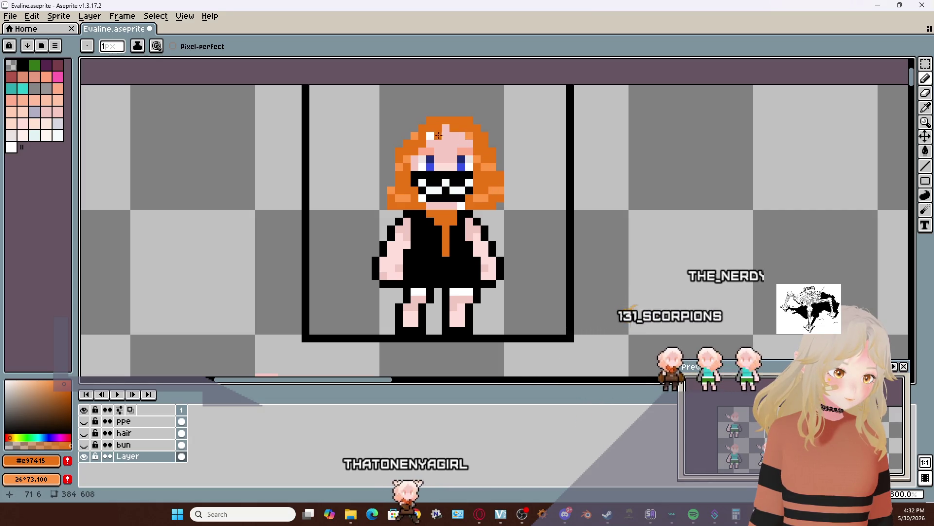
pyautogui.click(430, 136)
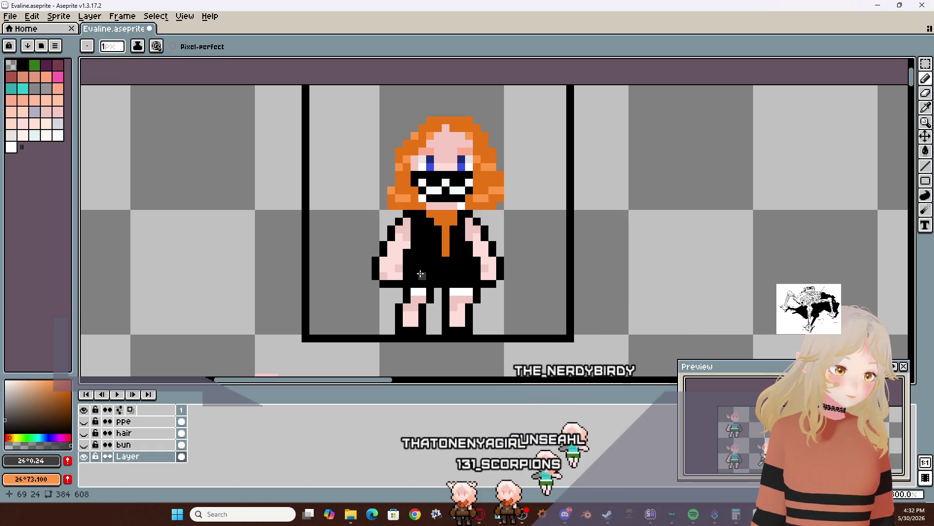
# Repaint the black torso dark grey, undoing a first stray stroke
pyautogui.moveTo(414, 259)
pyautogui.mouseDown()
pyautogui.moveTo(415, 269)
pyautogui.moveTo(477, 273)
pyautogui.moveTo(477, 260)
pyautogui.moveTo(467, 260)
pyautogui.mouseUp()
pyautogui.hotkey('ctrl', 'z')
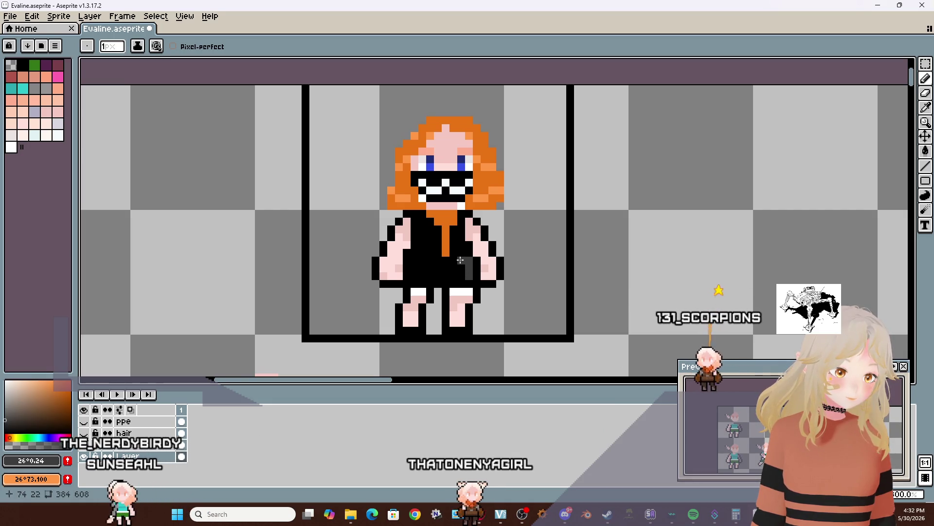
pyautogui.moveTo(459, 263)
pyautogui.mouseDown()
pyautogui.moveTo(458, 273)
pyautogui.moveTo(414, 275)
pyautogui.moveTo(414, 253)
pyautogui.moveTo(428, 258)
pyautogui.mouseUp()
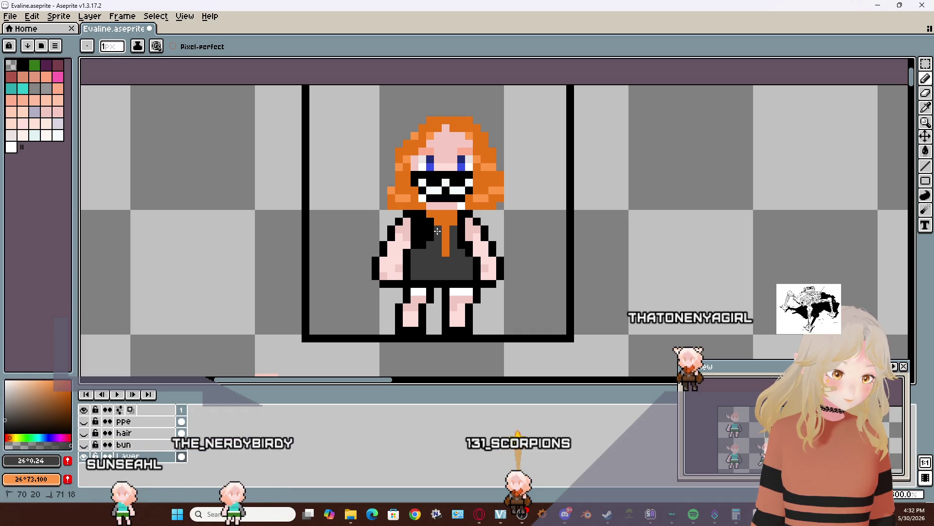
pyautogui.moveTo(428, 244); pyautogui.dragTo(430, 233)
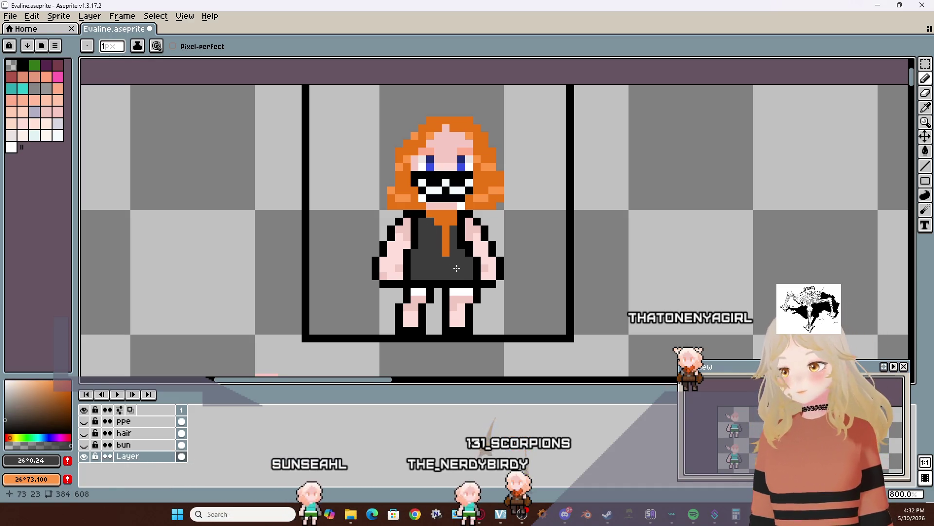
pyautogui.hscroll(-5, 459, 269)
pyautogui.hscroll(3, 460, 267)
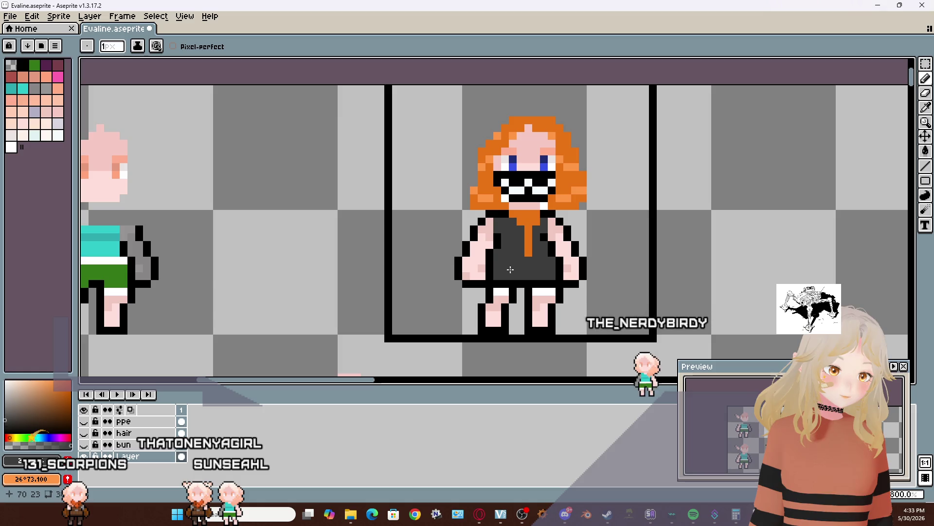
# Sample black from the outline and redraw the left leg's black outline
pyautogui.hscroll(-2, 510, 269)
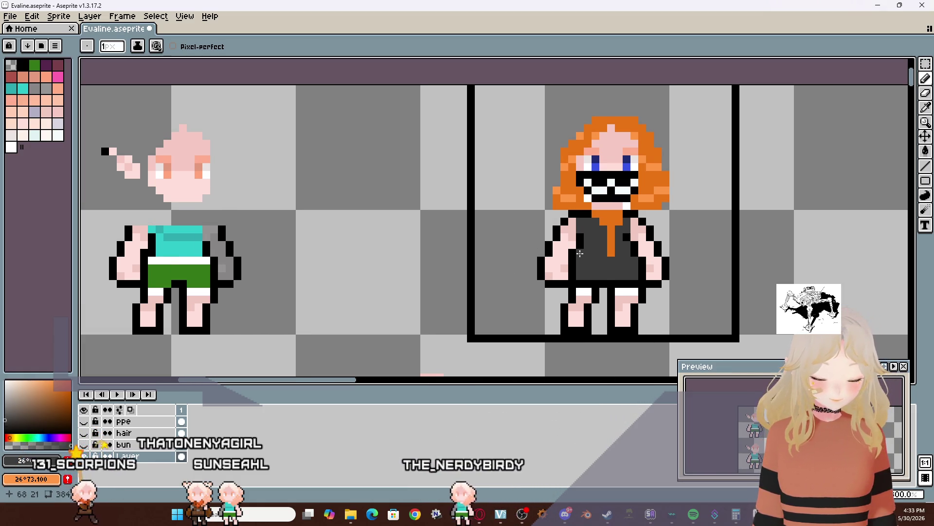
pyautogui.press('i')
pyautogui.click(577, 252)
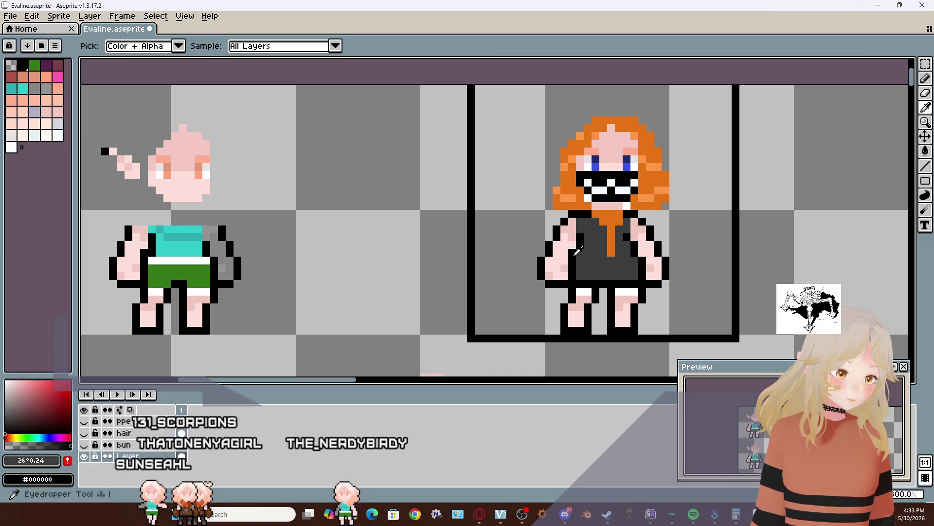
pyautogui.press('b')
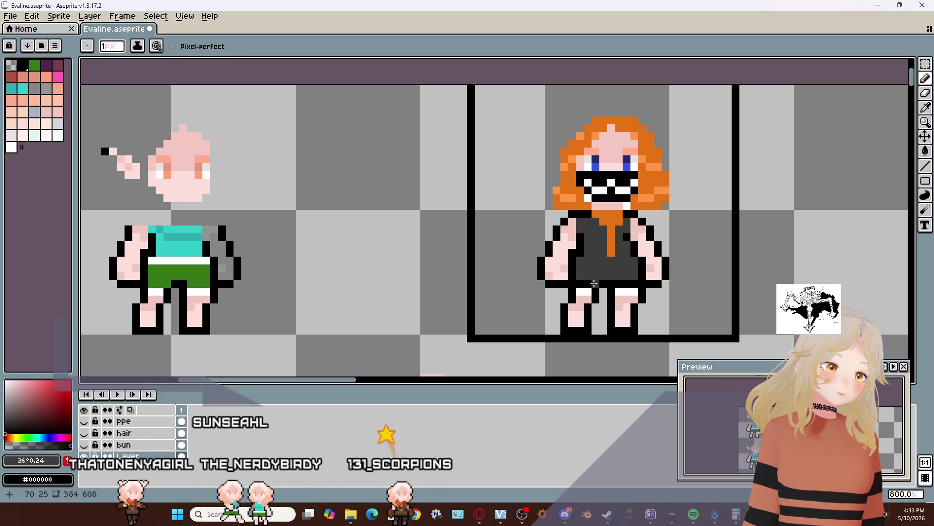
pyautogui.hscroll(2, 593, 281)
pyautogui.hscroll(-2, 592, 275)
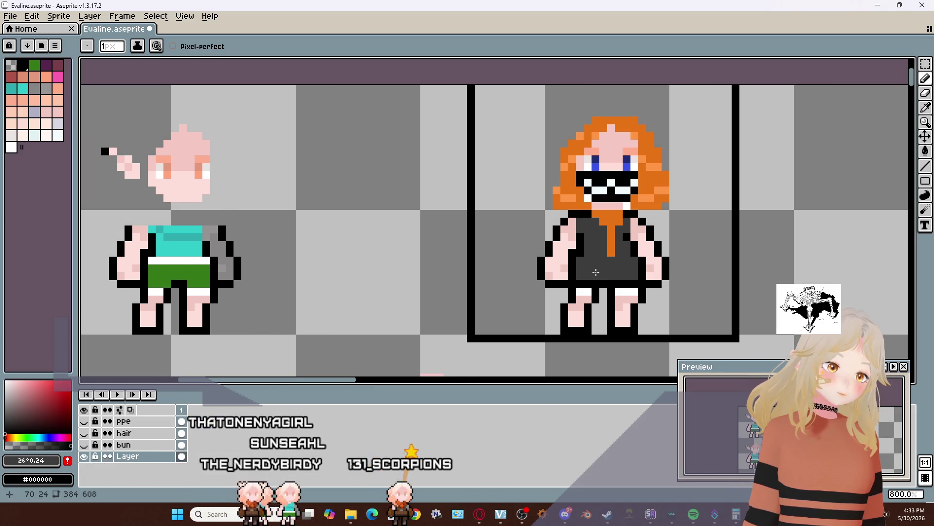
pyautogui.hscroll(2, 597, 272)
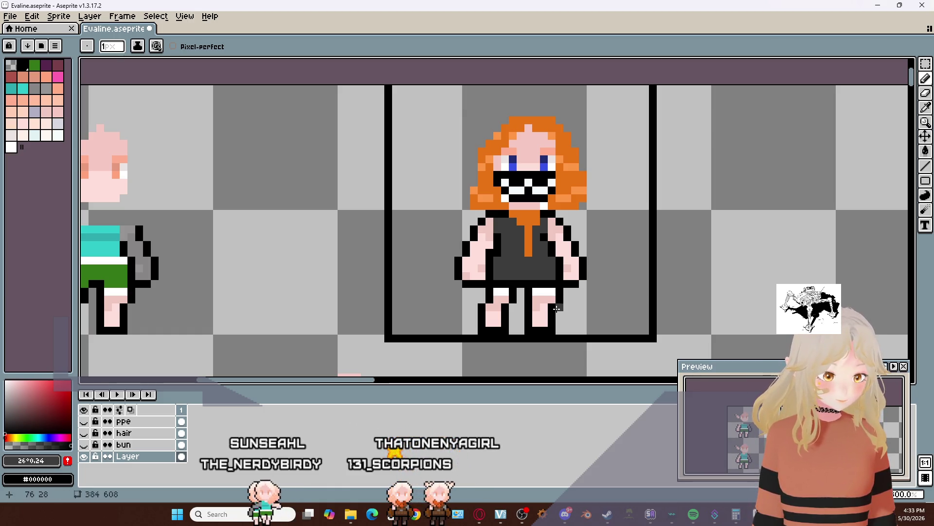
pyautogui.press('i')
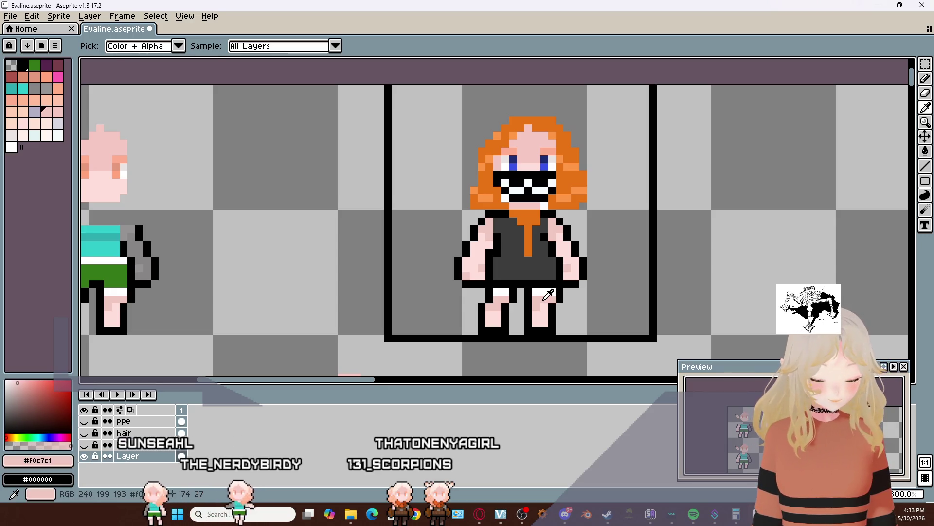
pyautogui.press('b')
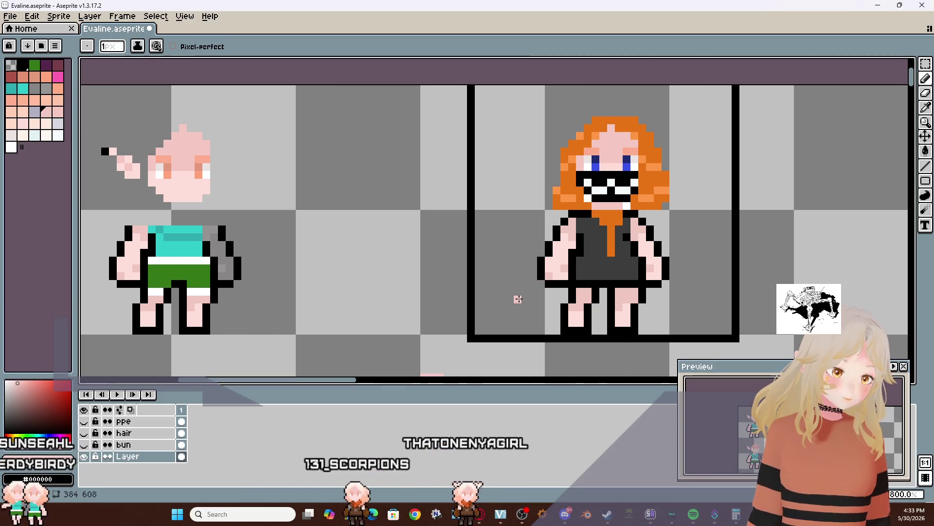
pyautogui.moveTo(505, 305); pyautogui.dragTo(504, 319)
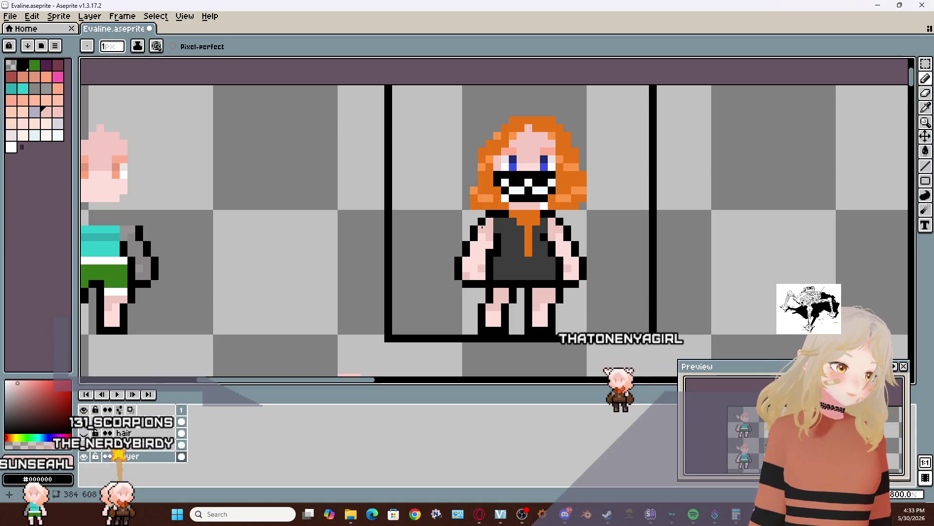
pyautogui.press('b')
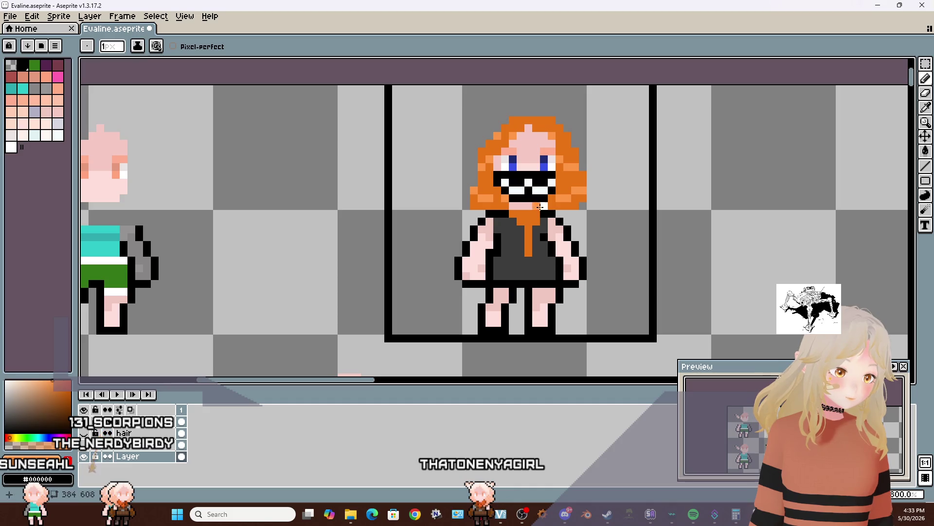
pyautogui.hscroll(-5, 549, 232)
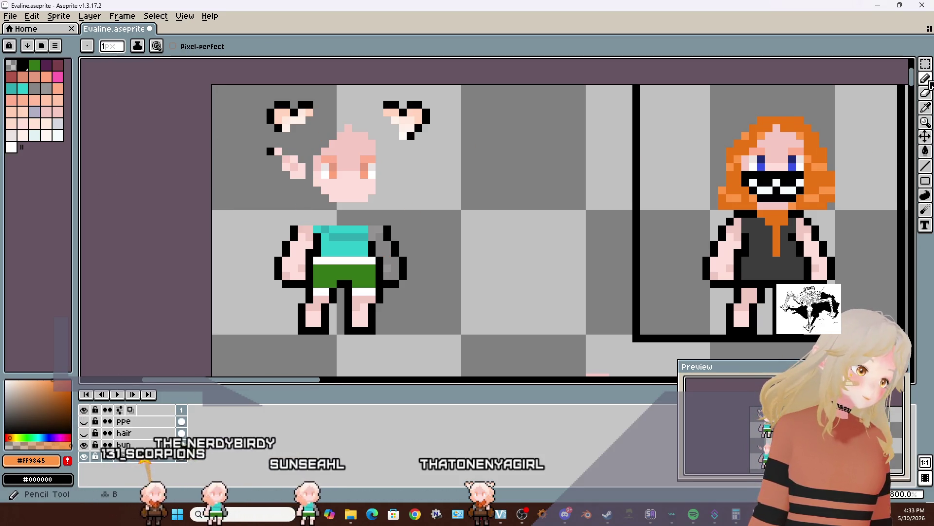
# Select the two heart-shaped ears and copy them onto a new layer
pyautogui.click(930, 67)
pyautogui.moveTo(253, 88)
pyautogui.mouseDown()
pyautogui.moveTo(465, 143)
pyautogui.moveTo(270, 117)
pyautogui.mouseUp()
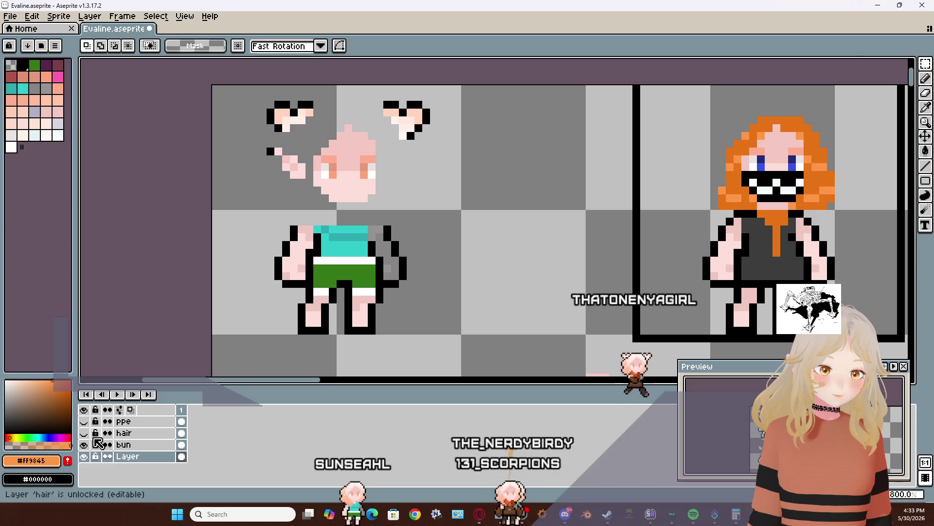
pyautogui.click(84, 456)
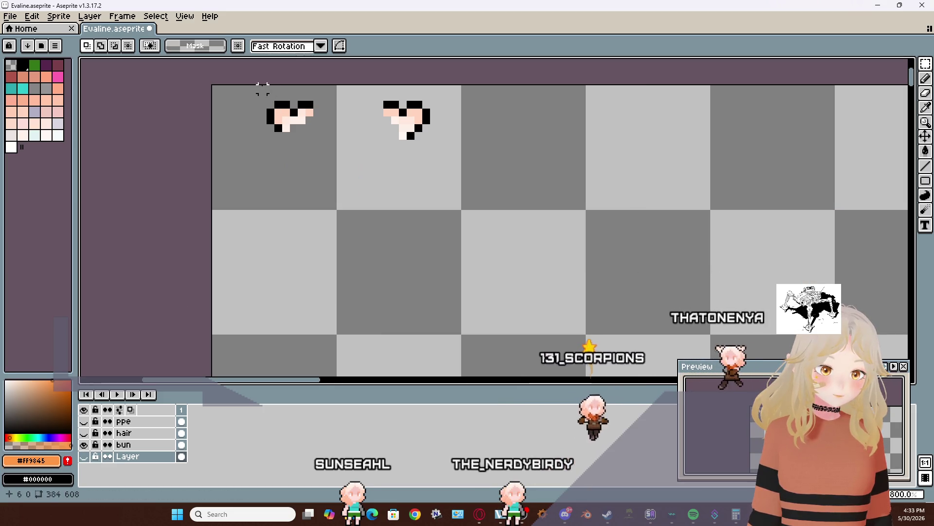
pyautogui.moveTo(253, 87)
pyautogui.mouseDown()
pyautogui.moveTo(441, 143)
pyautogui.moveTo(471, 165)
pyautogui.mouseUp()
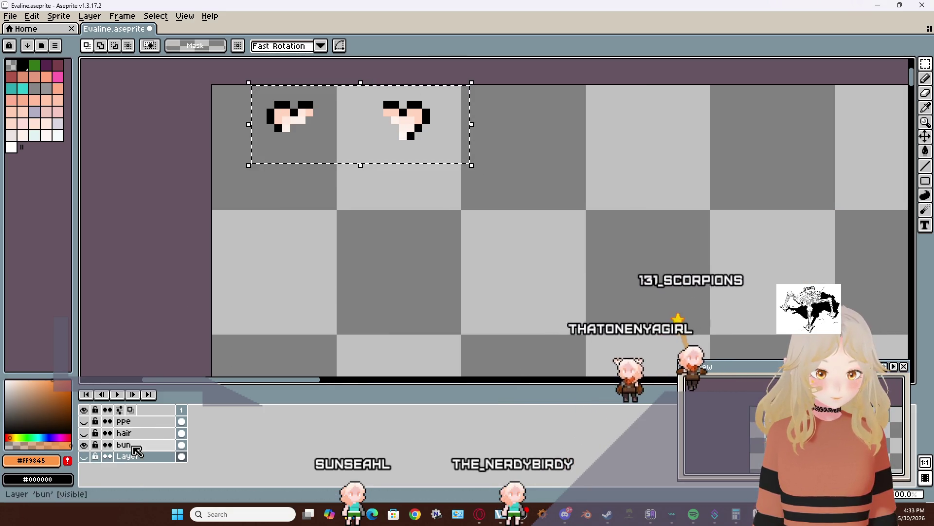
pyautogui.click(149, 444)
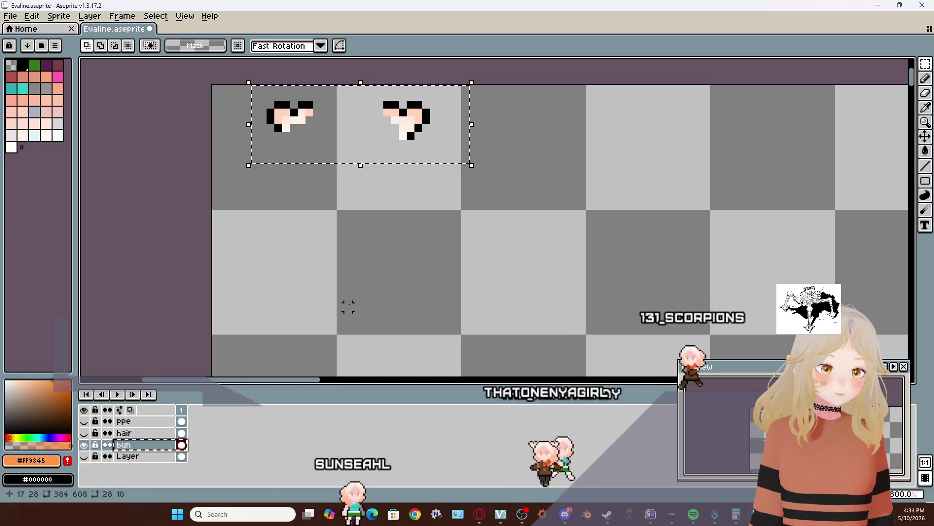
pyautogui.click(84, 456)
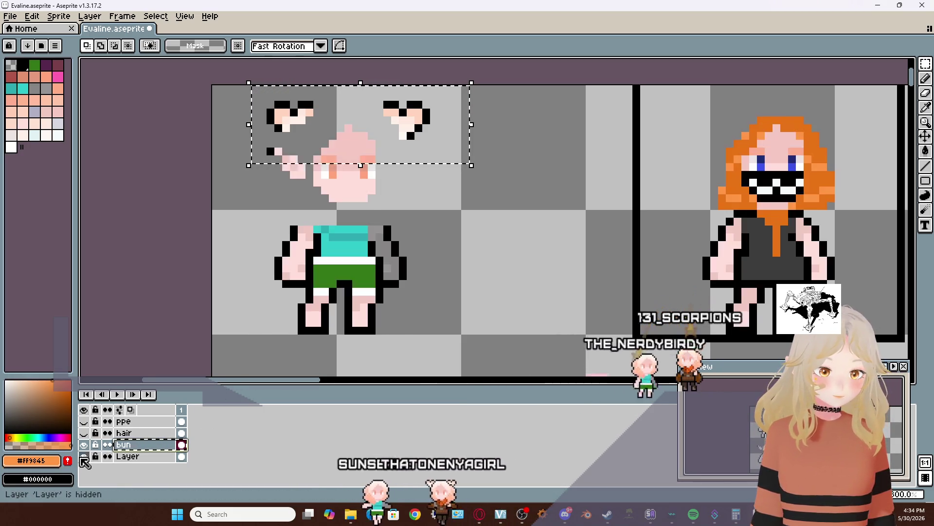
pyautogui.hotkey('ctrl', 'j')
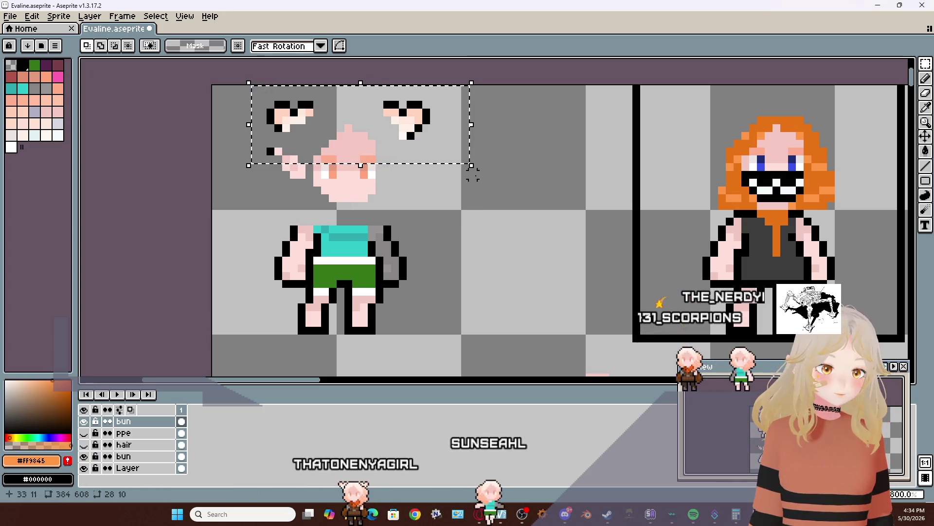
# Move the ears onto the orange-haired head, nudge them into place, and lift the left ear
pyautogui.moveTo(395, 142)
pyautogui.mouseDown()
pyautogui.moveTo(565, 197)
pyautogui.moveTo(722, 167)
pyautogui.moveTo(822, 177)
pyautogui.moveTo(829, 147)
pyautogui.mouseUp()
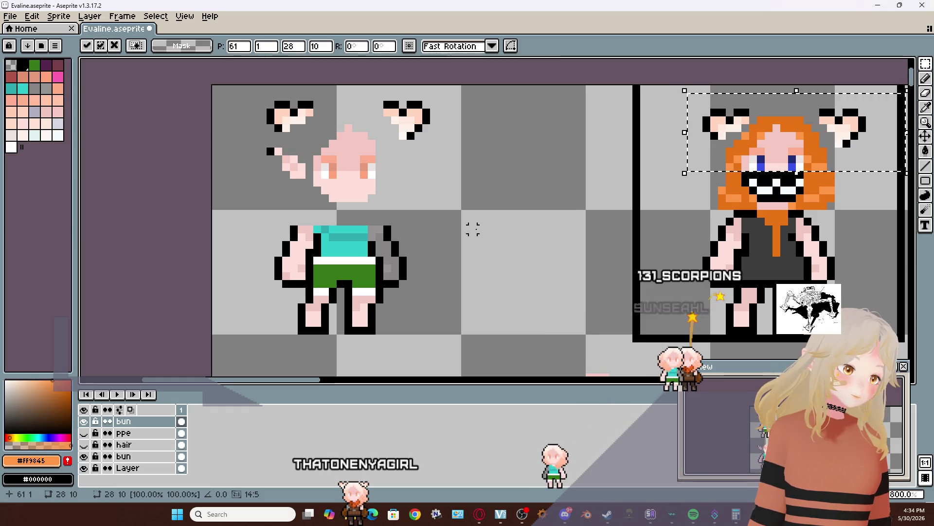
pyautogui.hscroll(5, 472, 229)
pyautogui.moveTo(539, 156); pyautogui.dragTo(544, 156)
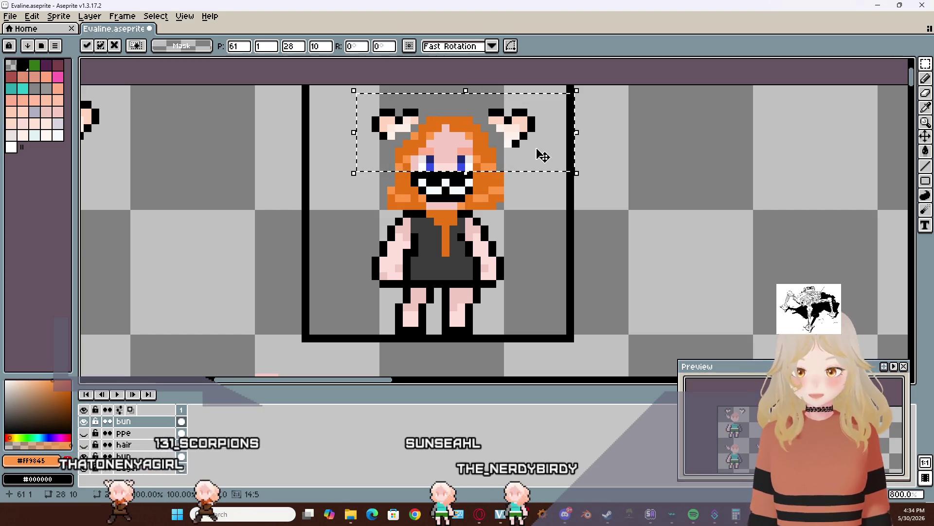
pyautogui.press('Left')
pyautogui.press('Up')
pyautogui.press('Down')
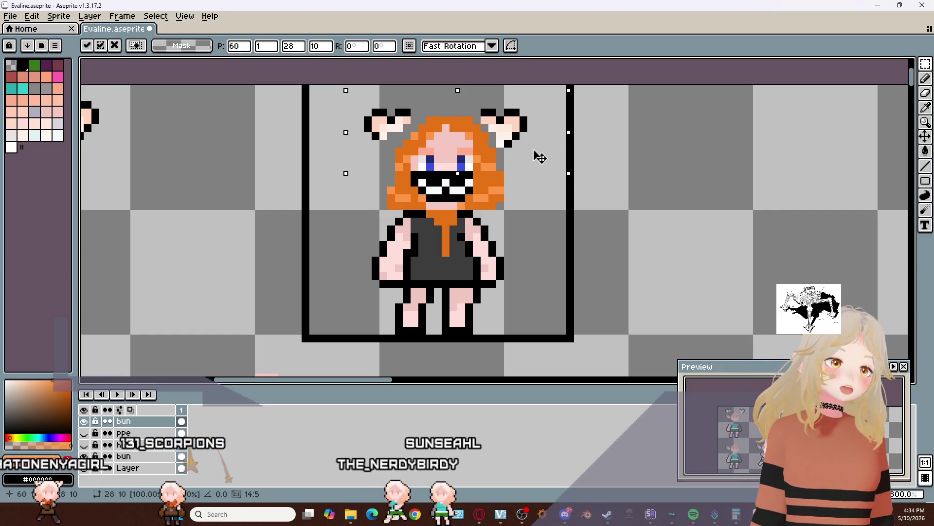
pyautogui.moveTo(540, 156); pyautogui.dragTo(556, 159)
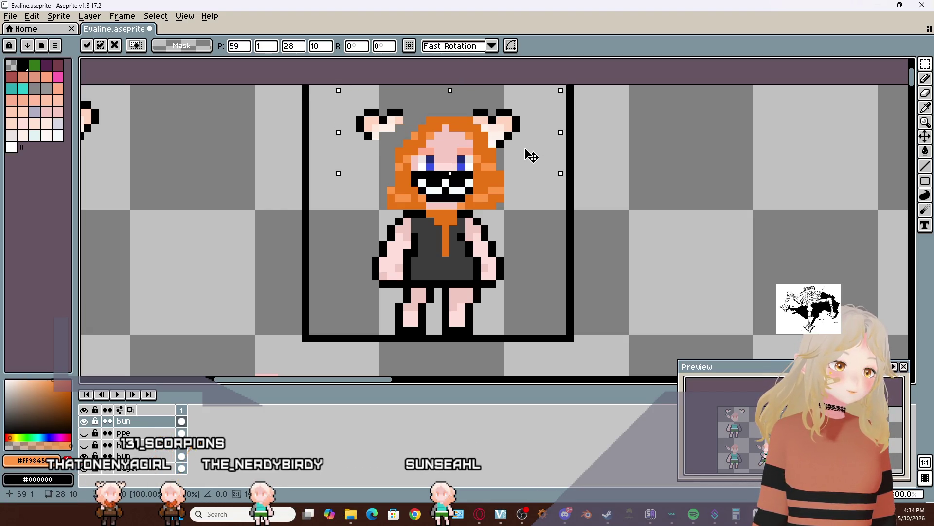
pyautogui.click(329, 121)
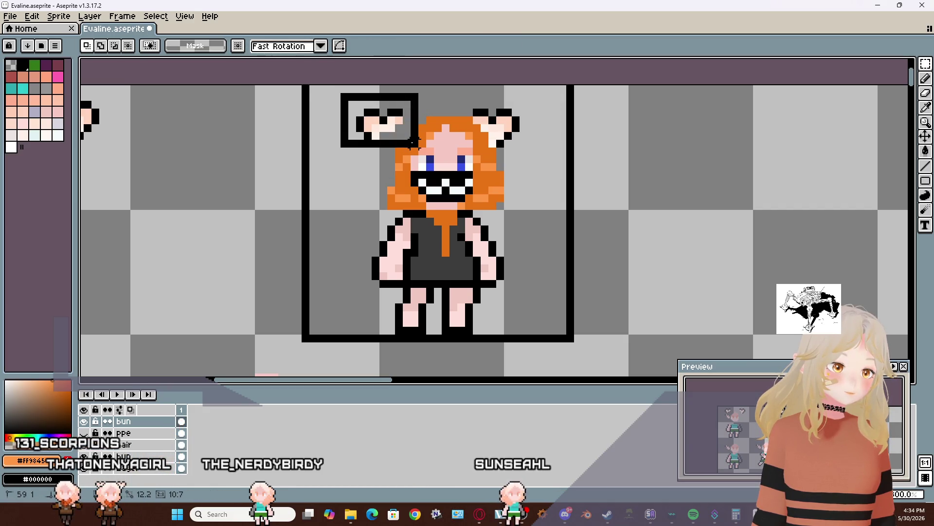
pyautogui.moveTo(413, 142)
pyautogui.mouseDown()
pyautogui.moveTo(398, 132)
pyautogui.moveTo(411, 133)
pyautogui.mouseUp()
pyautogui.click(387, 132)
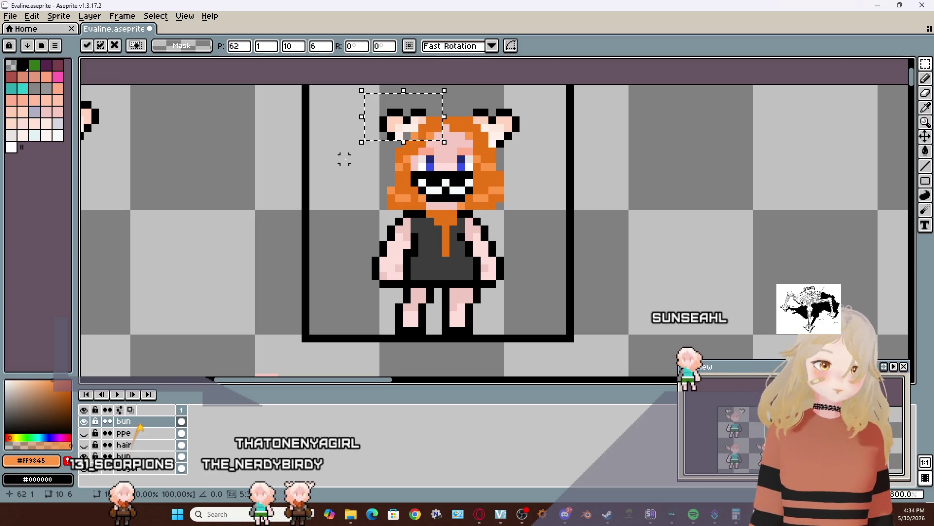
# Drop the left ear and fill the ear insides with the sampled hair orange
pyautogui.hotkey('ctrl', 'd')
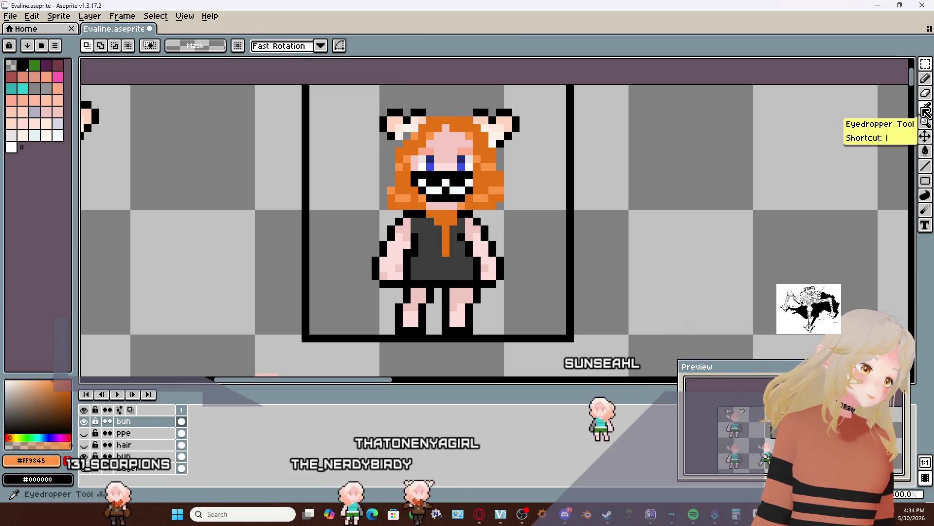
pyautogui.click(926, 108)
pyautogui.press('x')
pyautogui.click(464, 121)
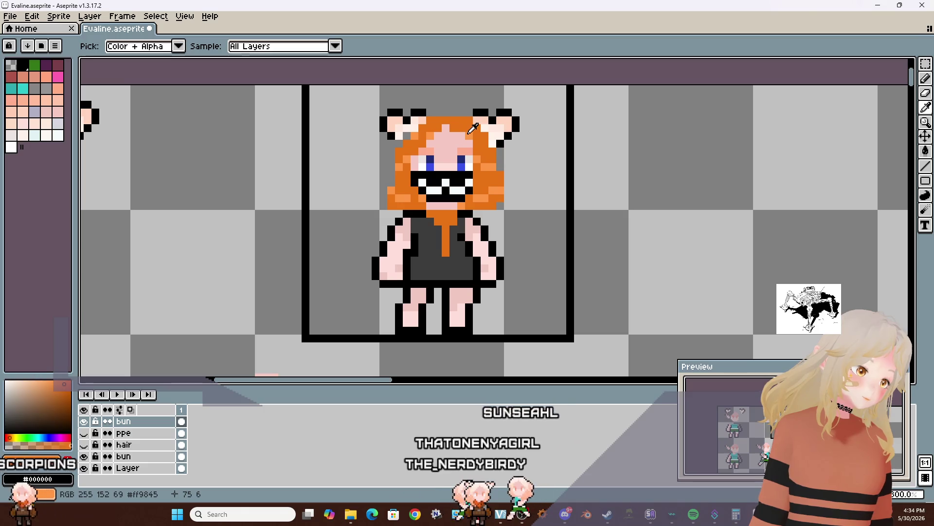
pyautogui.click(926, 79)
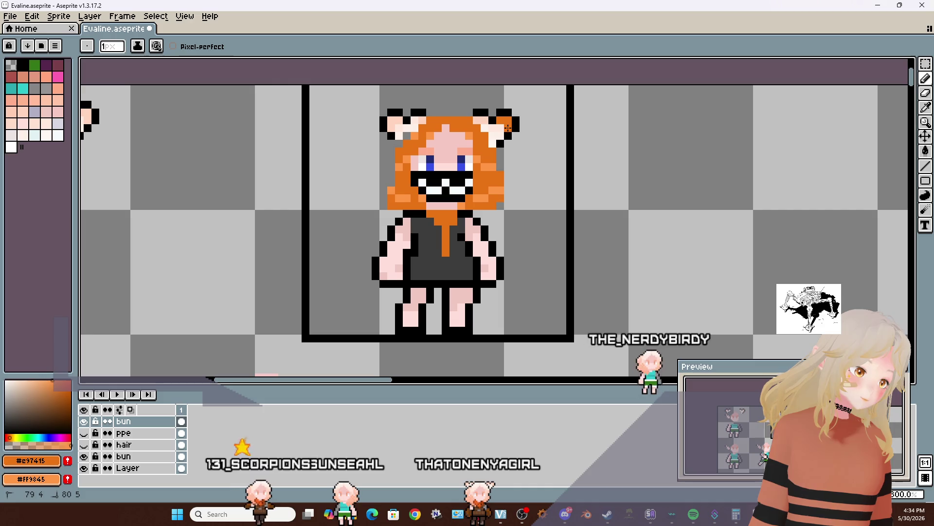
pyautogui.click(480, 120)
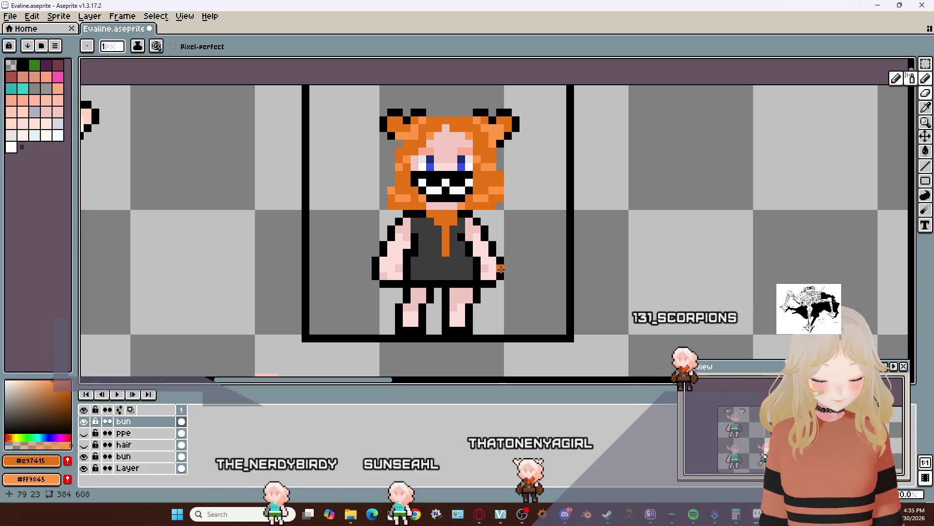
# Sample black and outline the hair's right edge, top gap and left edge
pyautogui.press('i')
pyautogui.click(503, 266)
pyautogui.press('b')
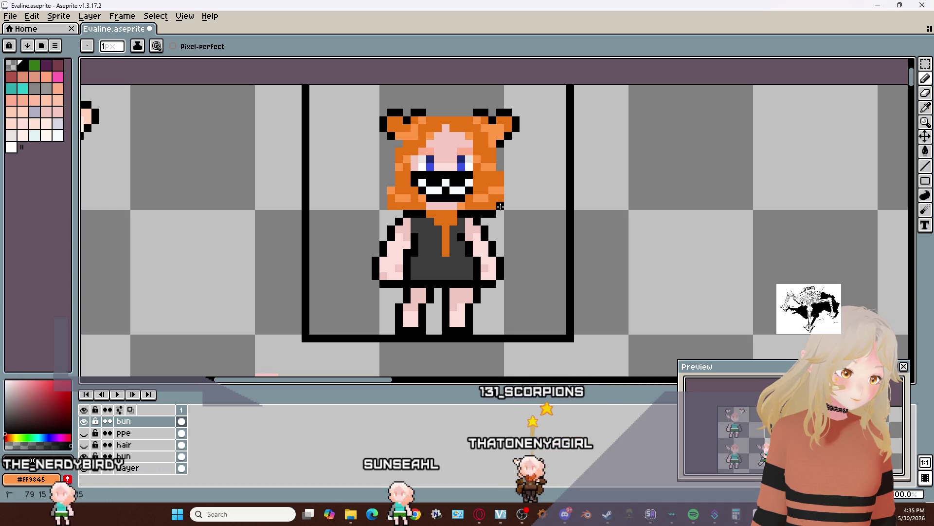
pyautogui.moveTo(508, 198); pyautogui.dragTo(509, 177)
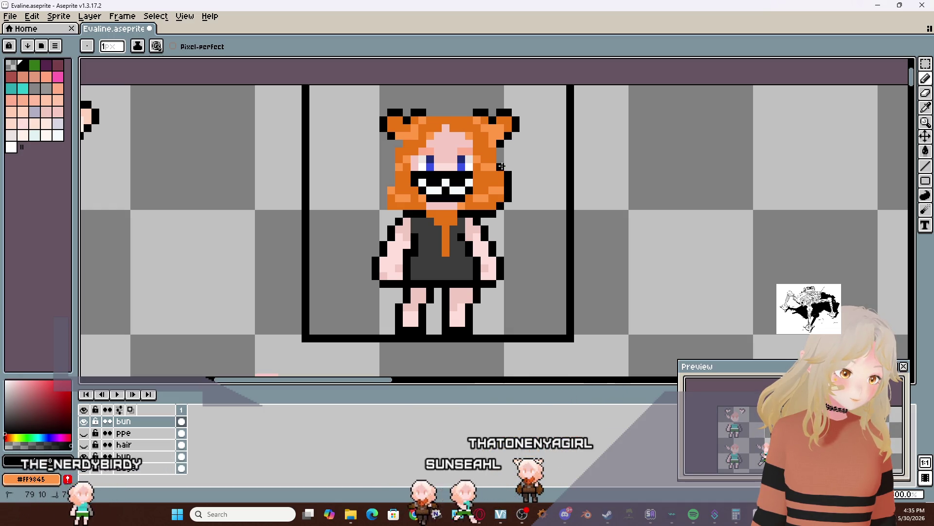
pyautogui.moveTo(472, 113); pyautogui.dragTo(426, 112)
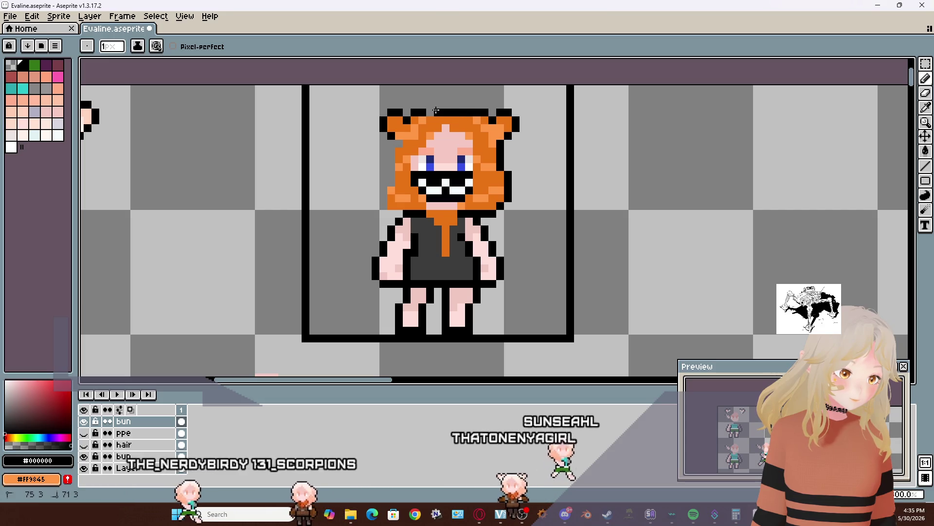
pyautogui.click(399, 136)
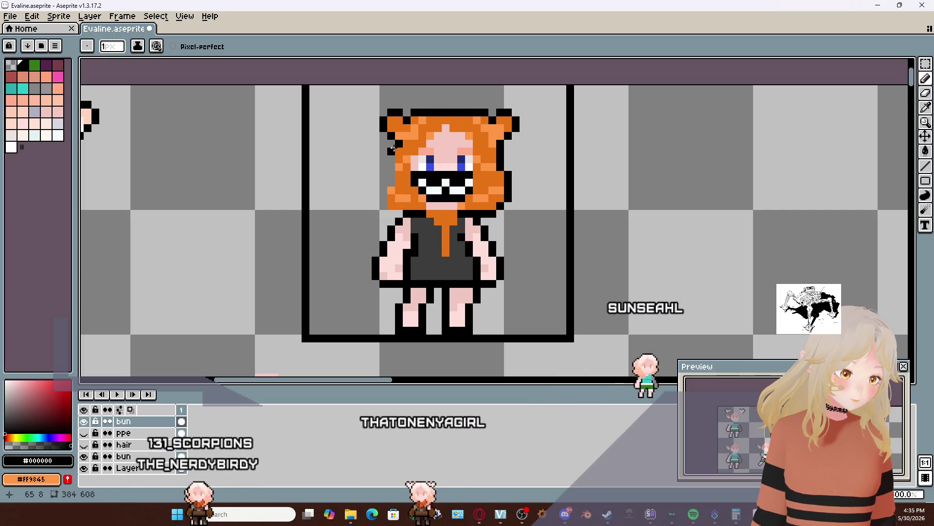
pyautogui.moveTo(391, 151); pyautogui.dragTo(392, 181)
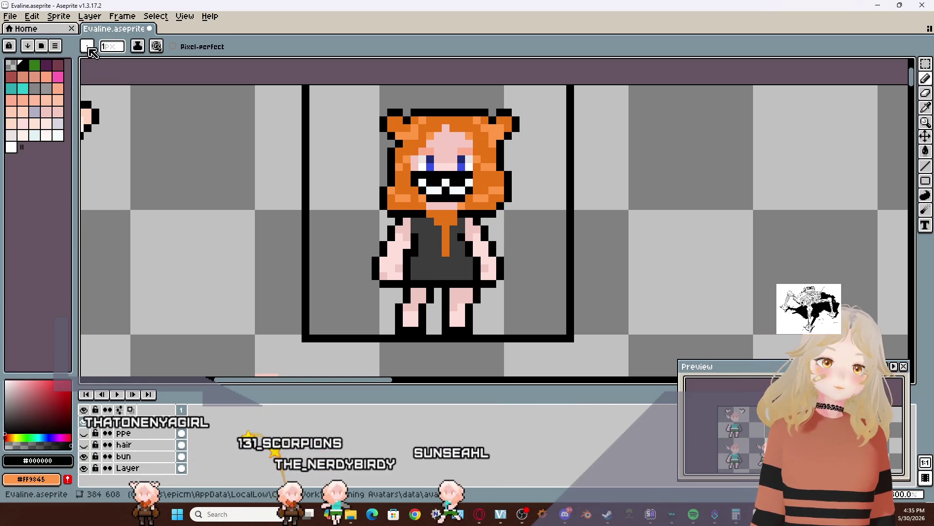
# Save the avatar under the new name Yumi.aseprite in the avatars data folder
pyautogui.click(10, 16)
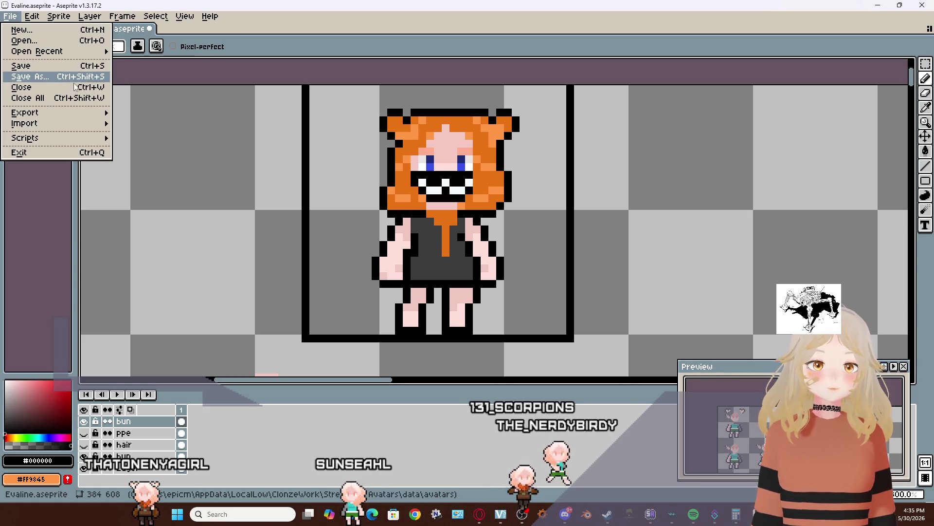
pyautogui.click(59, 78)
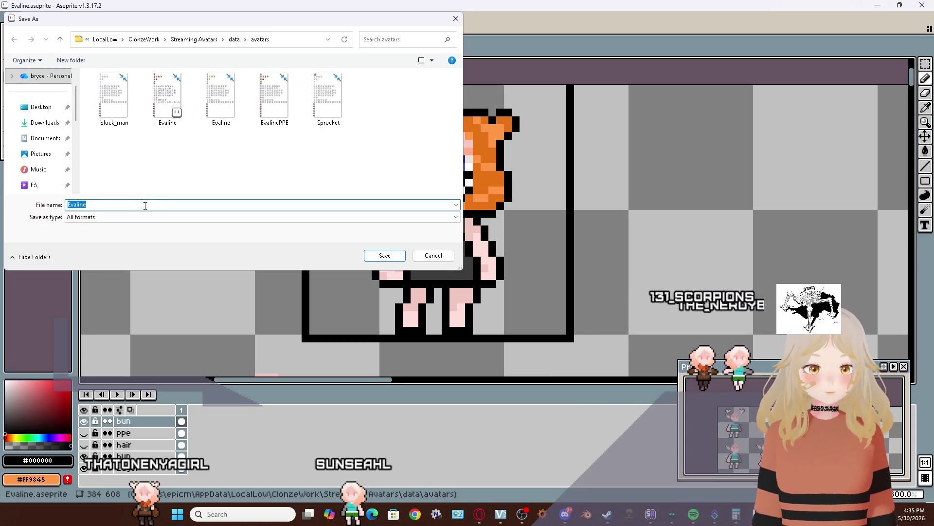
pyautogui.press('Escape')
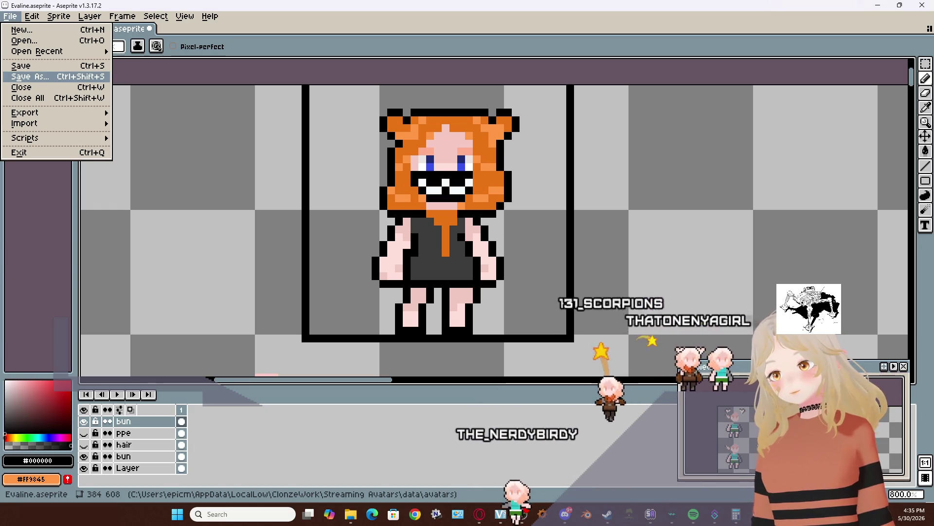
pyautogui.press('Return')
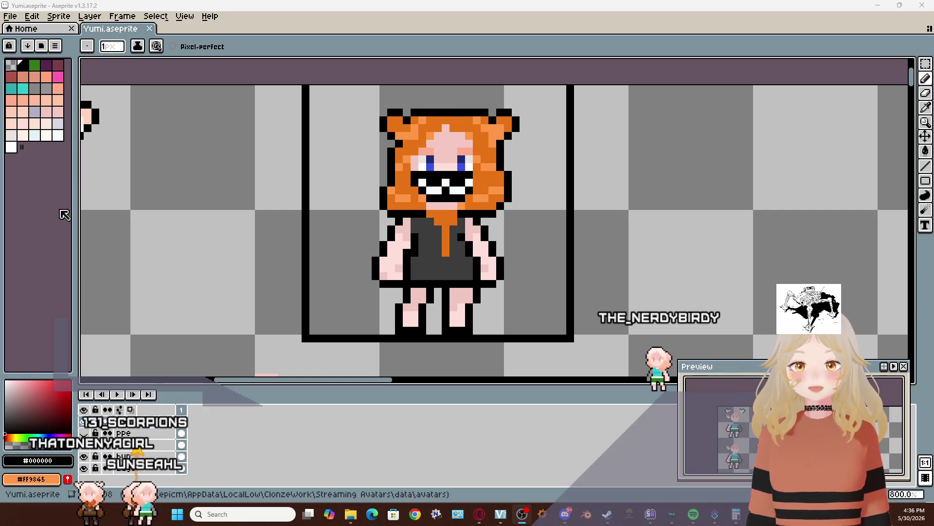
# Close both background File Explorer windows, leaving Yumi.aseprite open in Aseprite
pyautogui.click(11, 17)
pyautogui.click(19, 21)
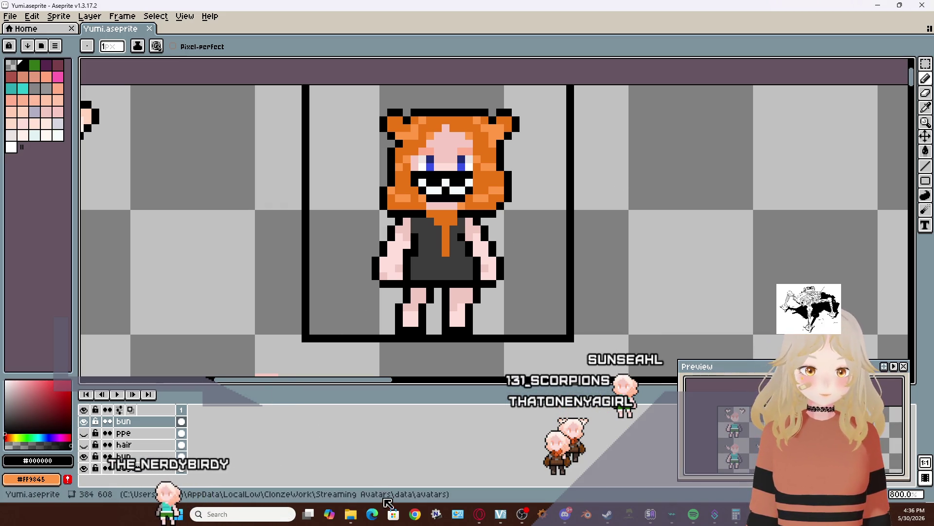
pyautogui.moveTo(351, 517)
pyautogui.click(399, 429)
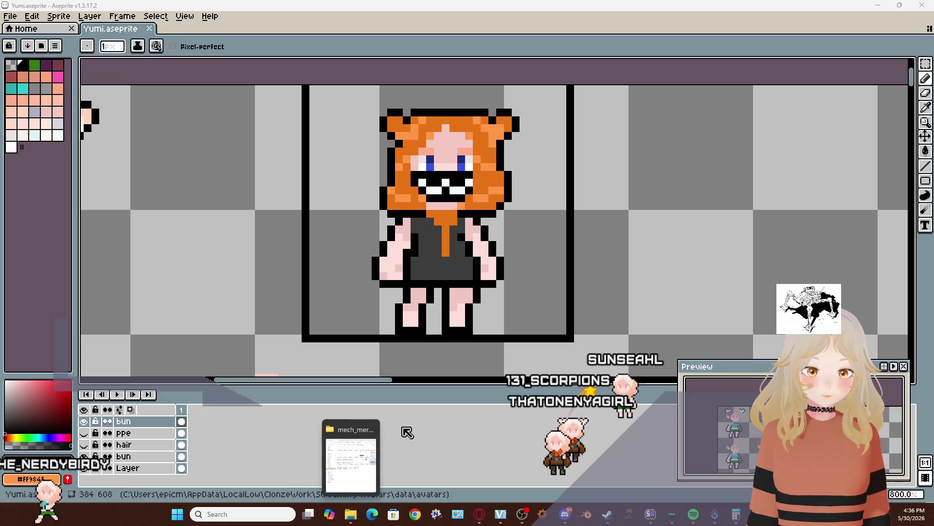
pyautogui.click(366, 430)
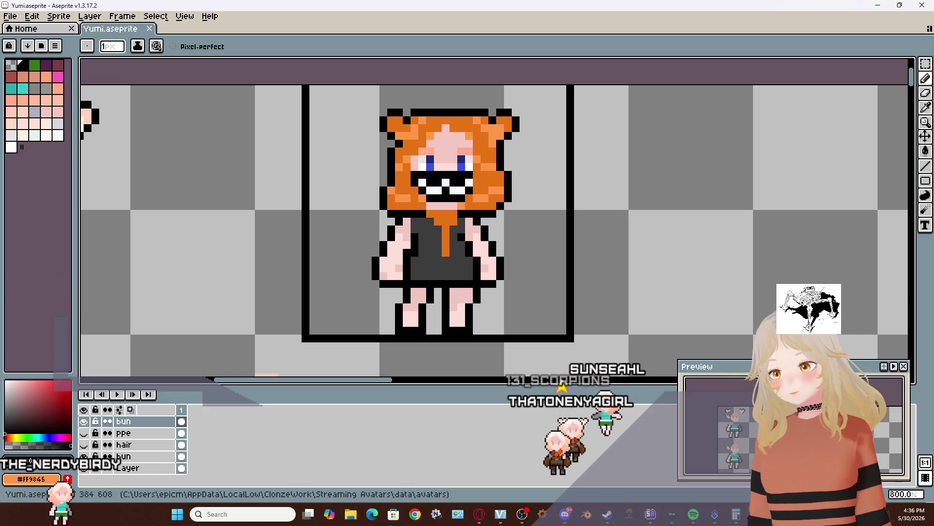